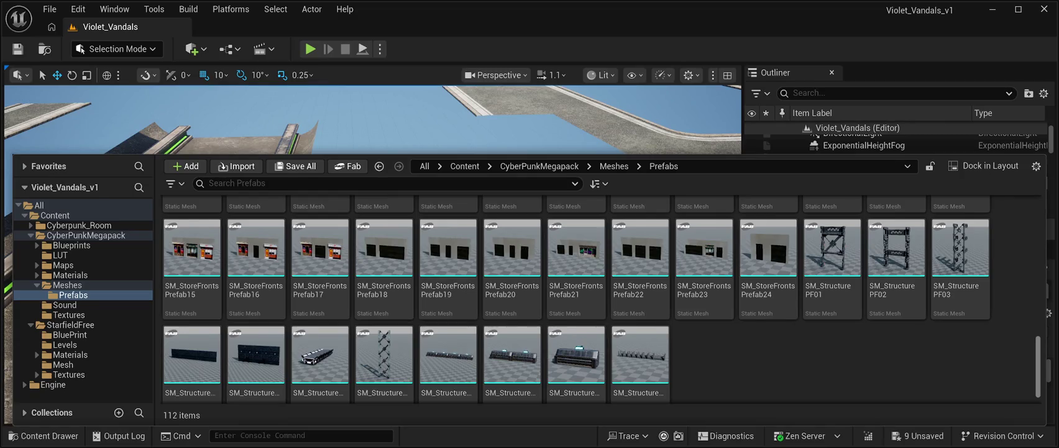
# Drag SM_StructurePrefab08 from the Prefabs folder onto the paved floor and frame it
pyautogui.scroll(-1, 576, 298)
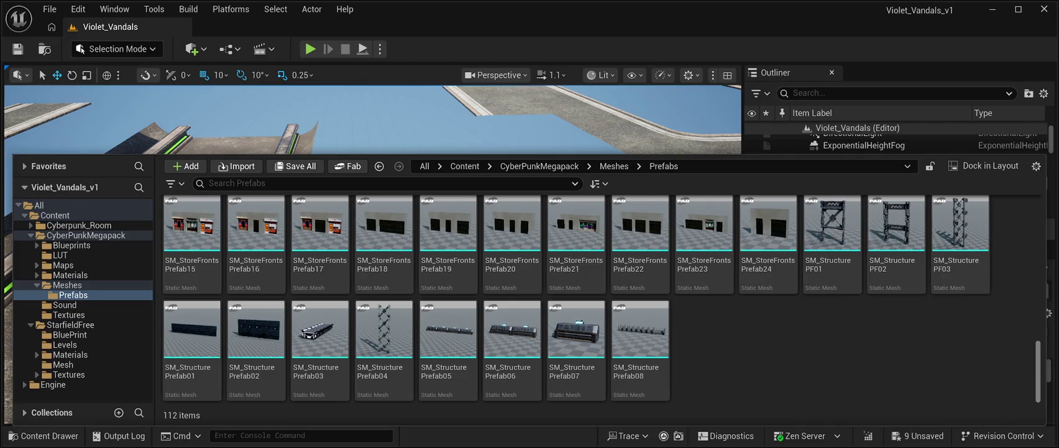
pyautogui.click(640, 335)
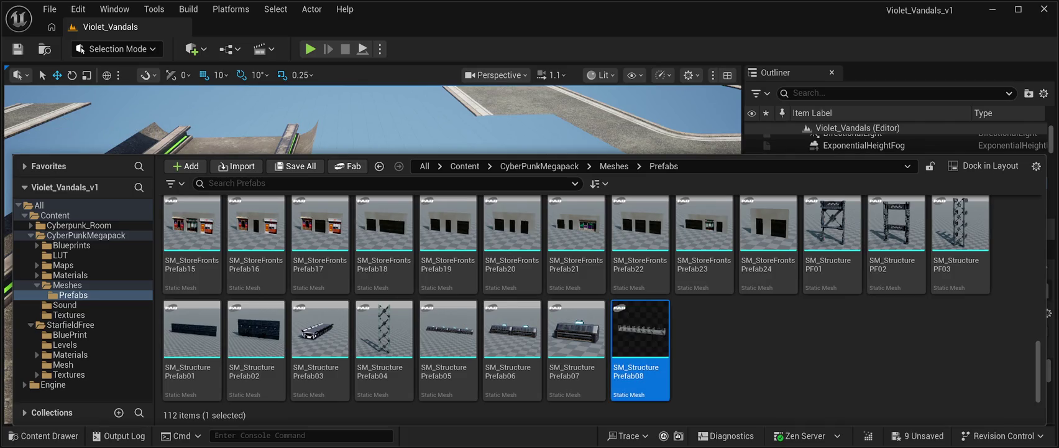
pyautogui.moveTo(640, 336)
pyautogui.mouseDown()
pyautogui.moveTo(435, 125)
pyautogui.moveTo(498, 230)
pyautogui.moveTo(550, 259)
pyautogui.mouseUp()
pyautogui.press('f')
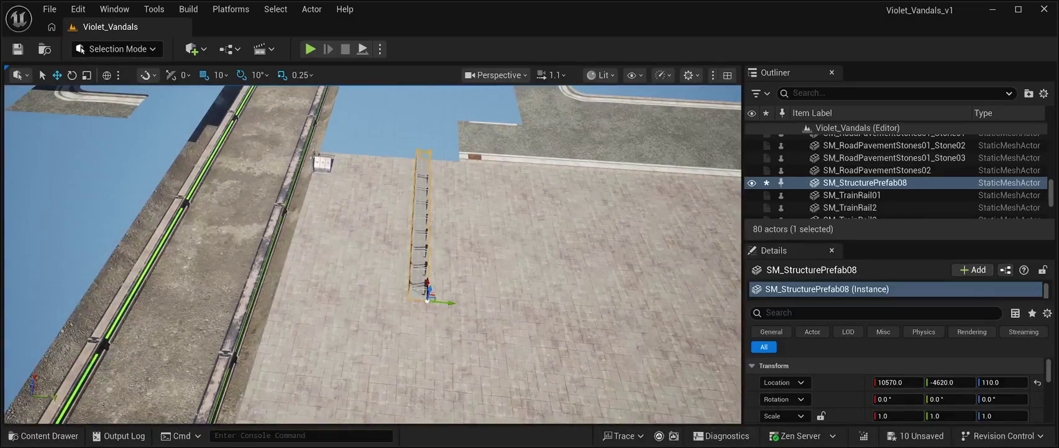
# Rotate the railing 90° on Z and move it to 11530, -5280, 110 beside the rail
pyautogui.press('e')
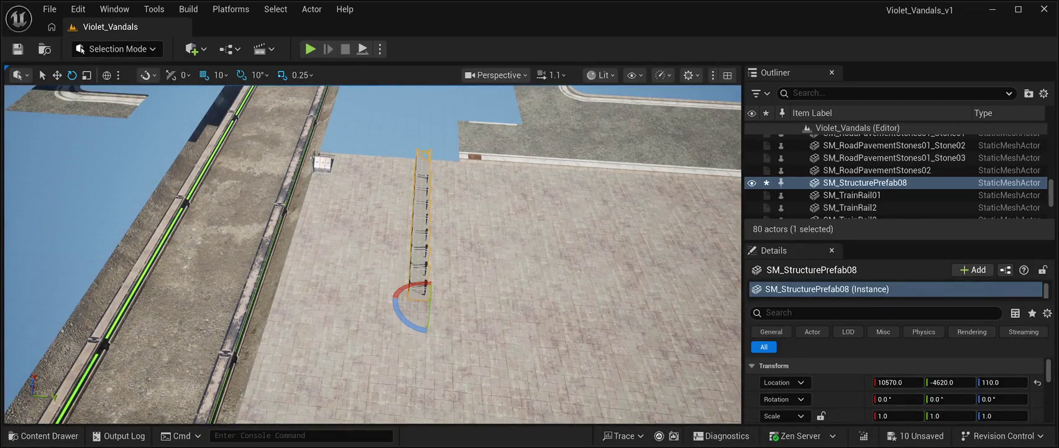
pyautogui.moveTo(404, 323)
pyautogui.mouseDown()
pyautogui.moveTo(435, 324)
pyautogui.moveTo(464, 304)
pyautogui.mouseUp()
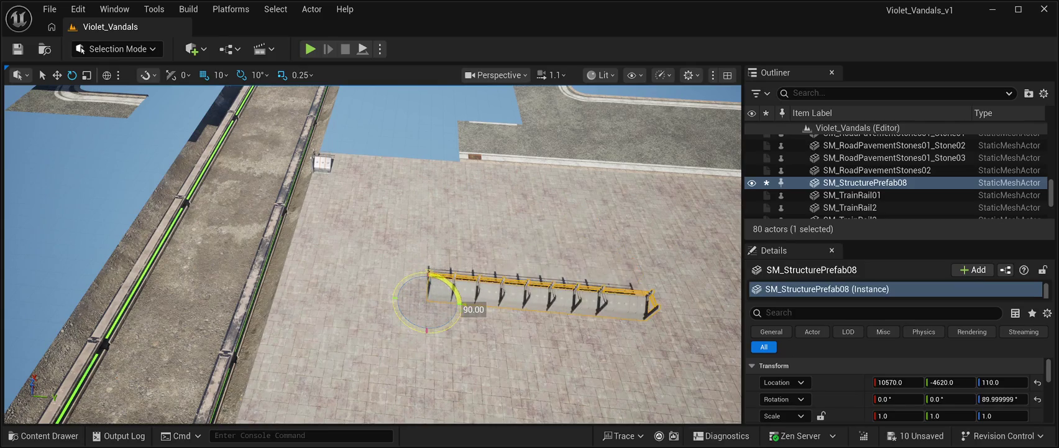
pyautogui.click(57, 75)
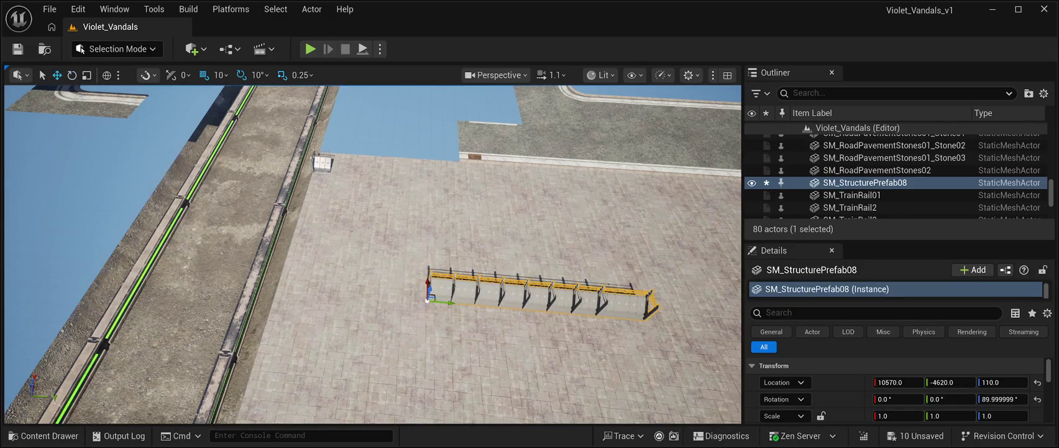
pyautogui.moveTo(428, 300)
pyautogui.mouseDown()
pyautogui.moveTo(366, 293)
pyautogui.moveTo(380, 177)
pyautogui.moveTo(353, 180)
pyautogui.mouseUp()
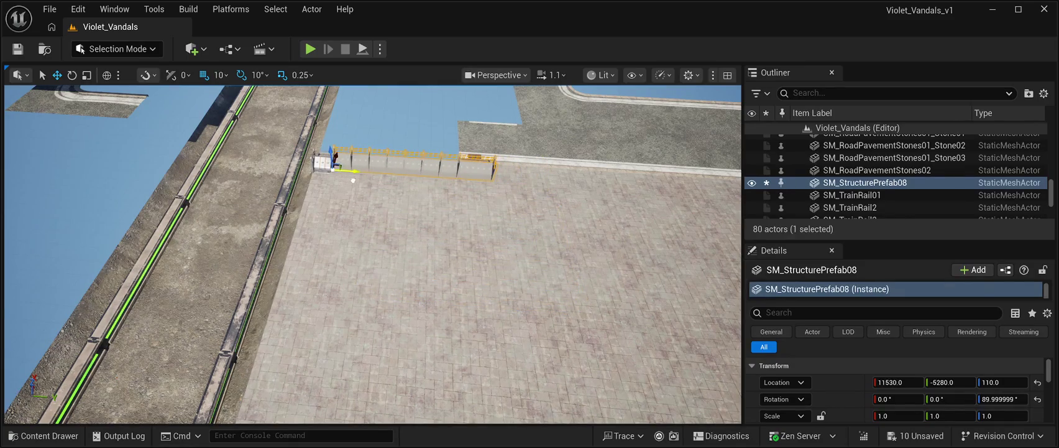
pyautogui.press('f')
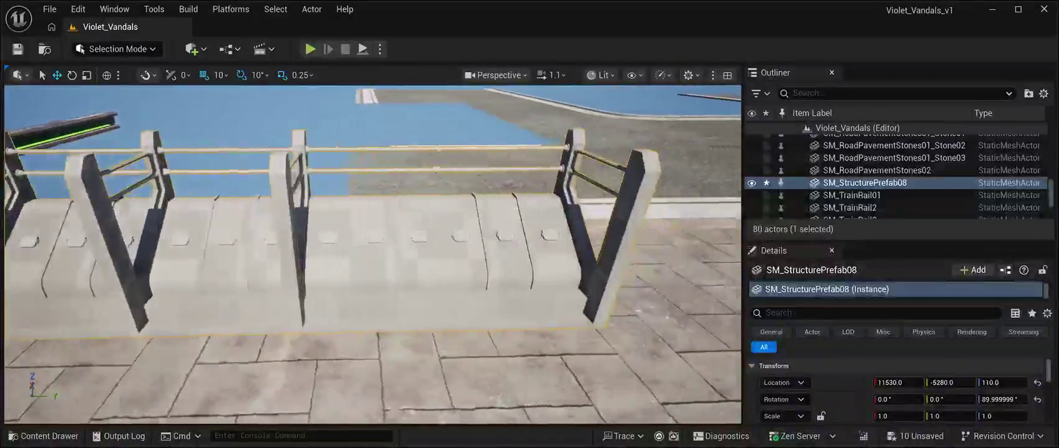
pyautogui.scroll(-5, 373, 255)
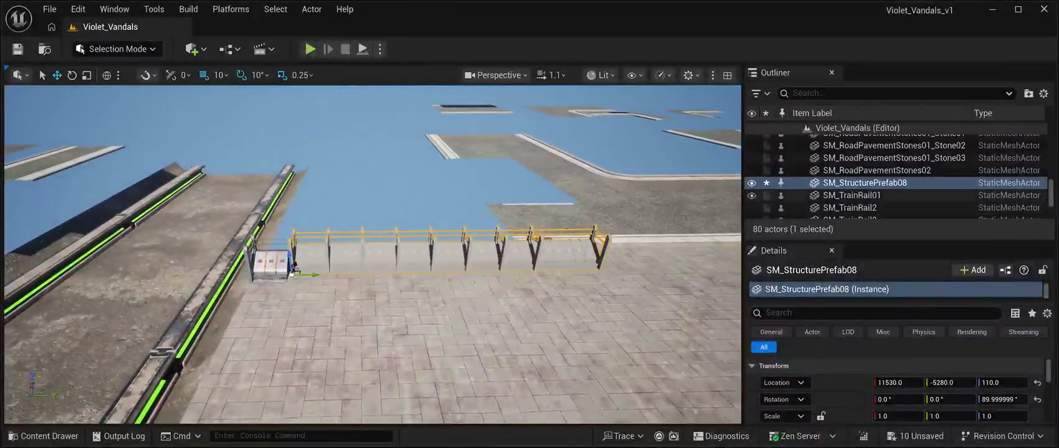
pyautogui.click(870, 290)
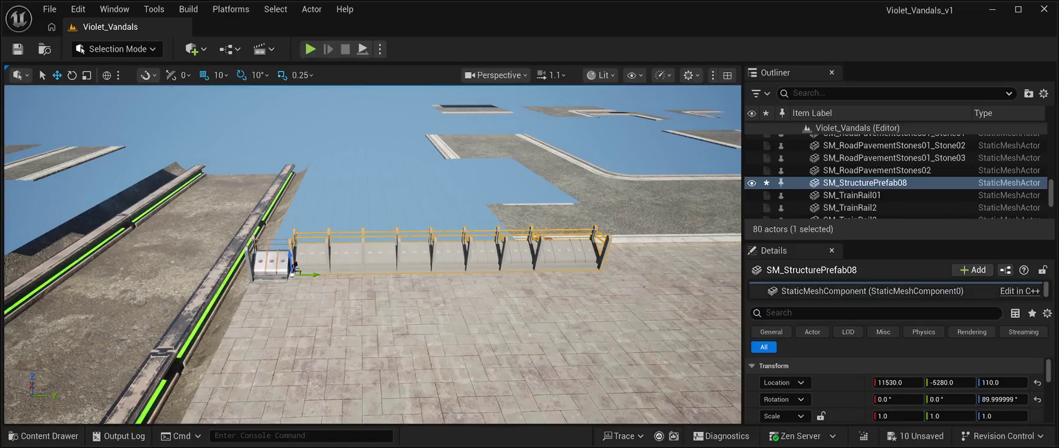
# Fly the camera close to the railing and circle round to look along it from its end
pyautogui.scroll(-3, 895, 389)
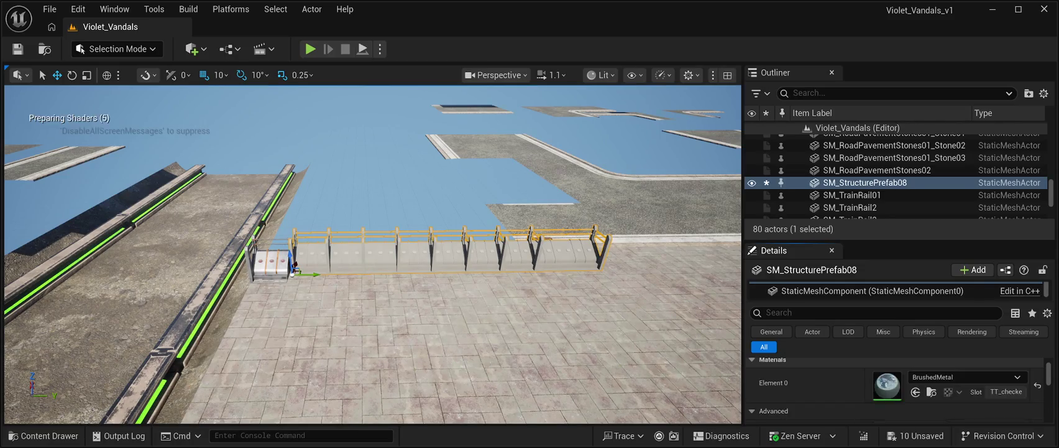
pyautogui.press('w')
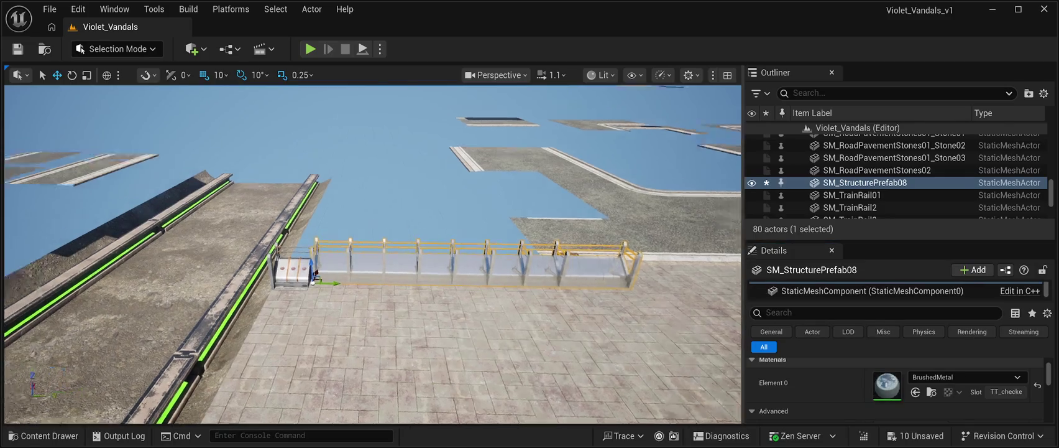
pyautogui.press('a')
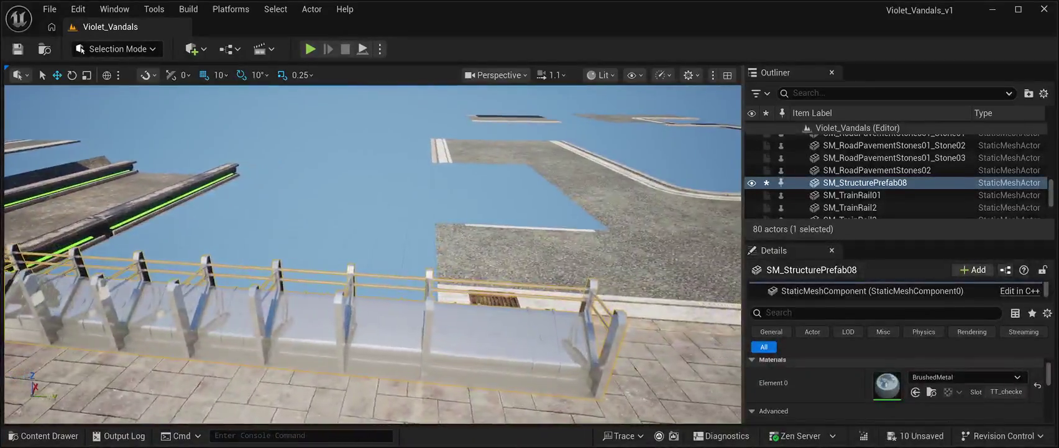
pyautogui.press('a')
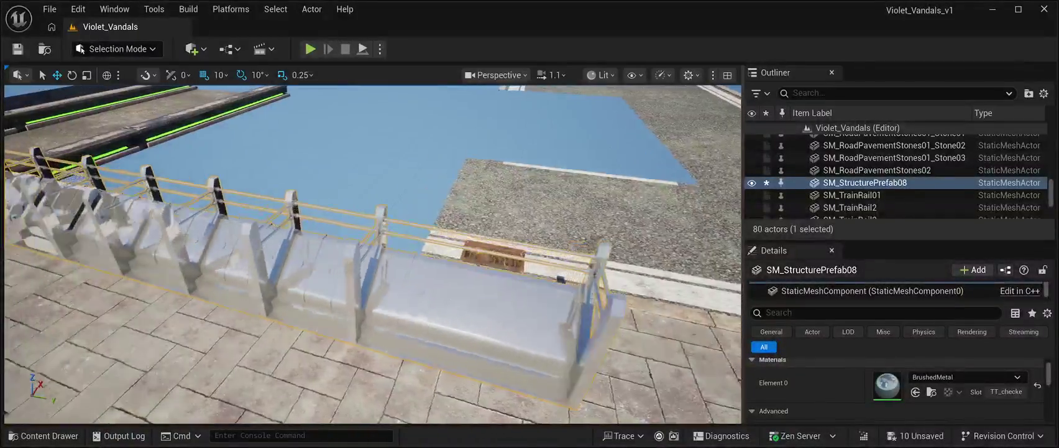
pyautogui.press('a')
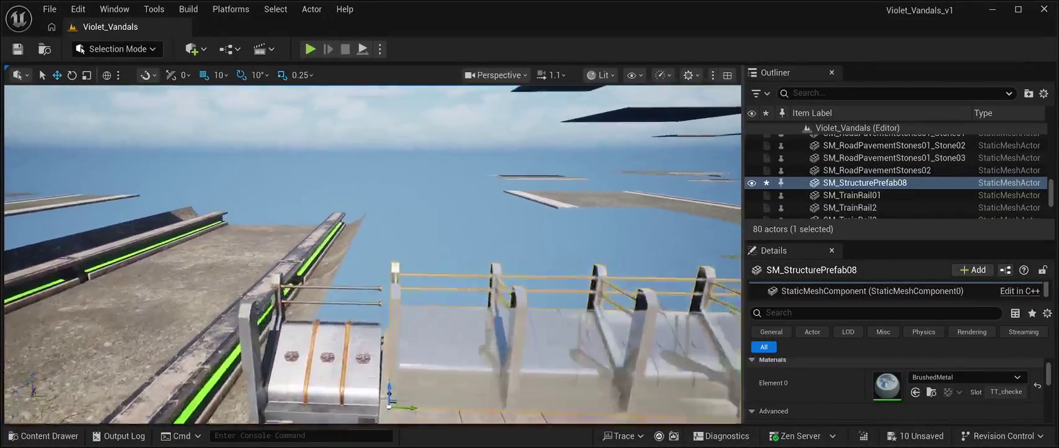
# Inspect the railing posts up close and diagonally, then reselect SM_Barrier02 and the railing
pyautogui.click(867, 140)
pyautogui.press('w')
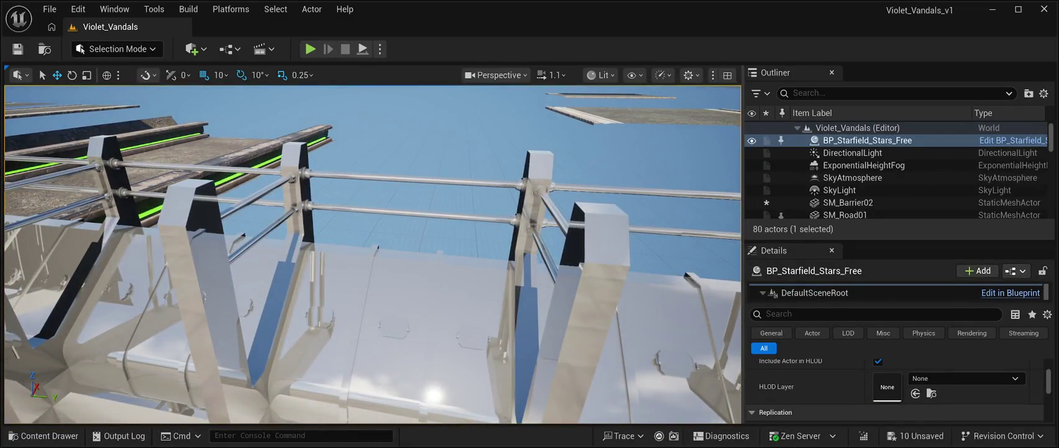
pyautogui.press('s')
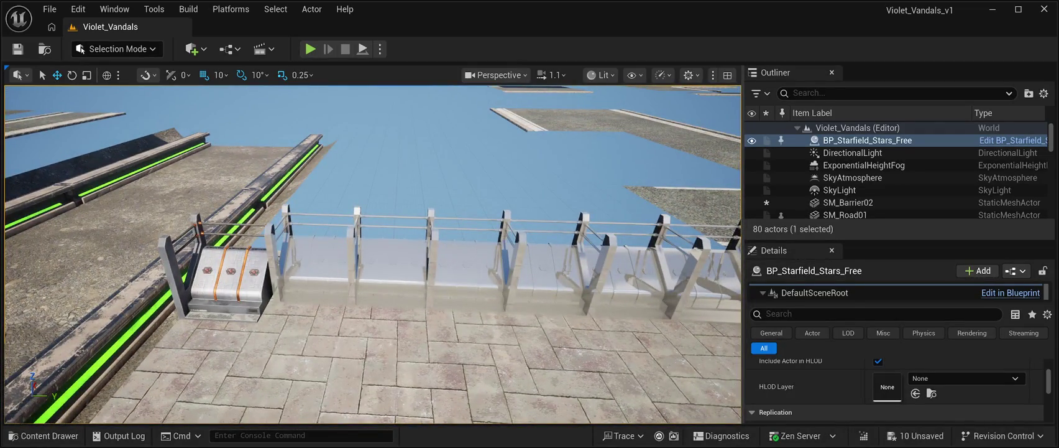
pyautogui.press('a')
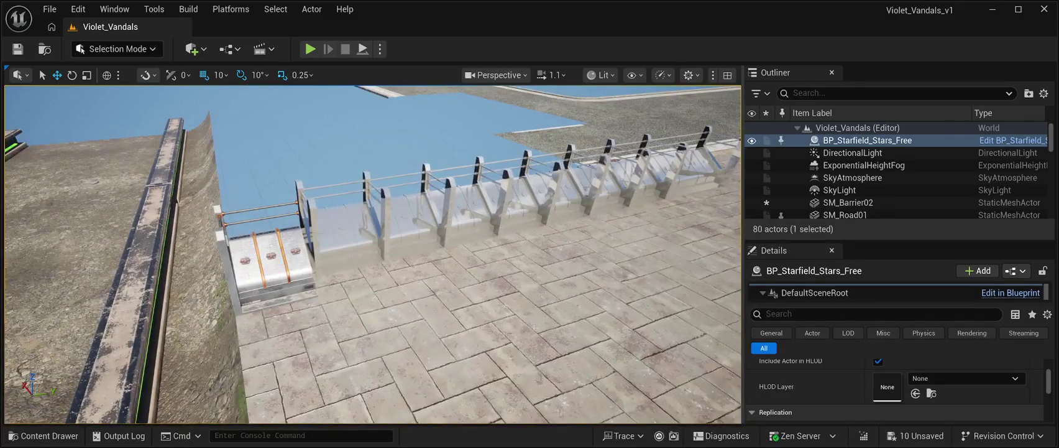
pyautogui.click(270, 261)
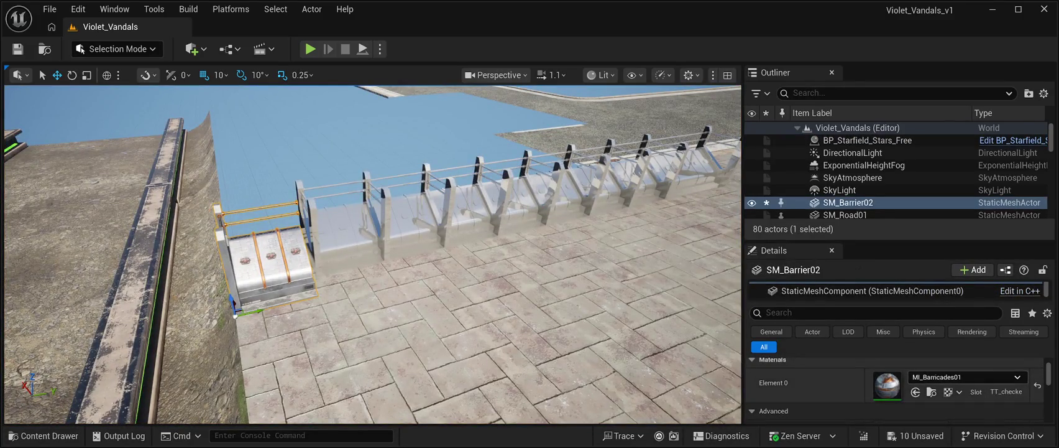
pyautogui.click(386, 224)
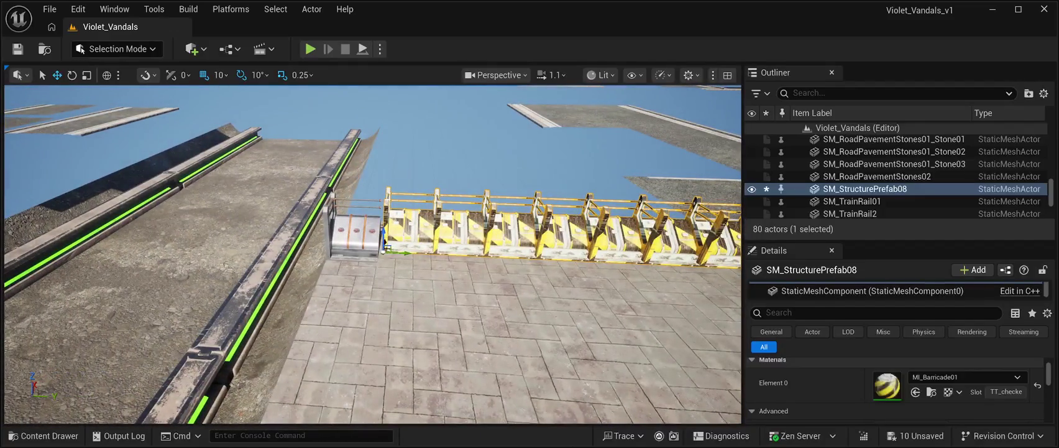
# Select the SM_Barrier02 metal box beside the railing and remove it
pyautogui.click(356, 234)
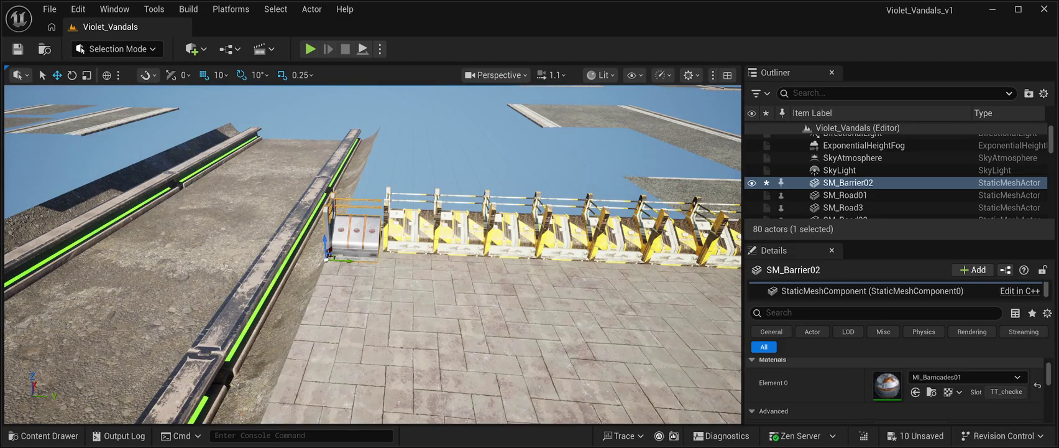
pyautogui.hotkey('ctrl', 'z')
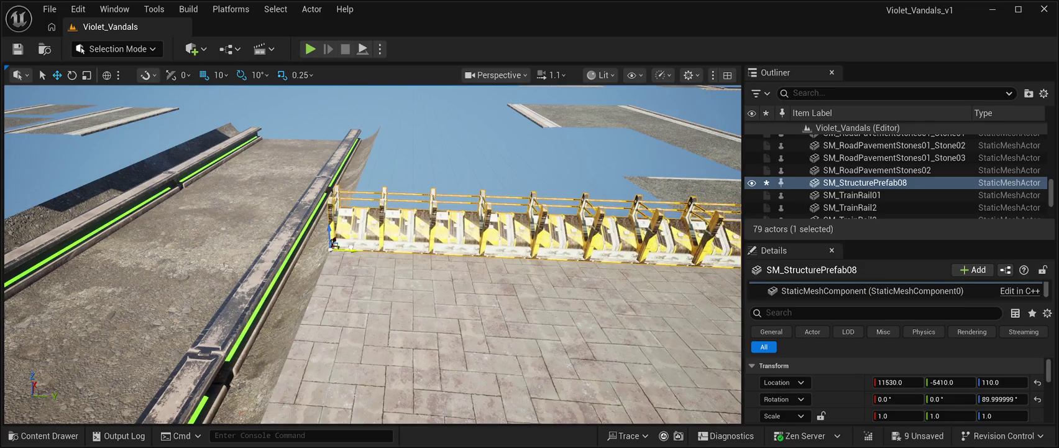
# Slide the barricade along X to 11590, -5410, 110 and check its placement from above
pyautogui.moveTo(373, 249); pyautogui.dragTo(274, 249)
pyautogui.moveTo(435, 209); pyautogui.dragTo(392, 223)
pyautogui.scroll(-5, 373, 255)
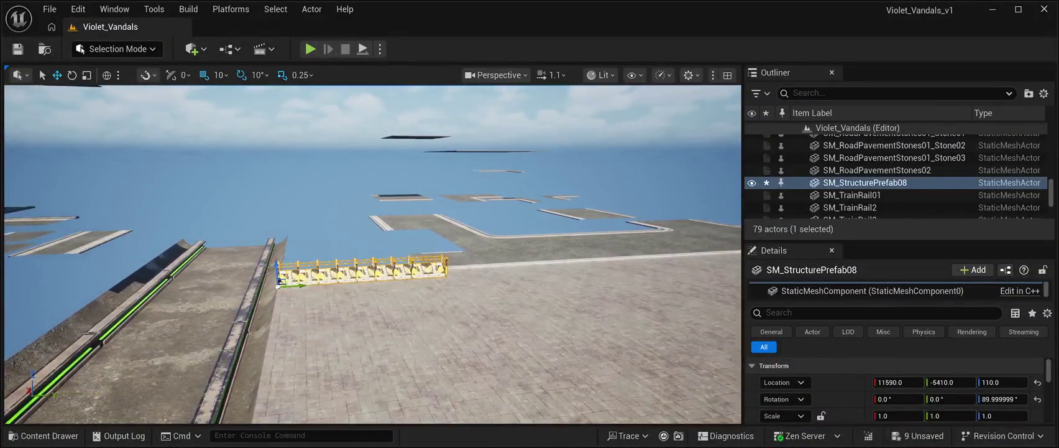
pyautogui.moveTo(373, 255)
pyautogui.mouseDown()
pyautogui.moveTo(385, 205)
pyautogui.moveTo(404, 292)
pyautogui.moveTo(435, 329)
pyautogui.moveTo(348, 329)
pyautogui.mouseUp()
pyautogui.click(453, 273)
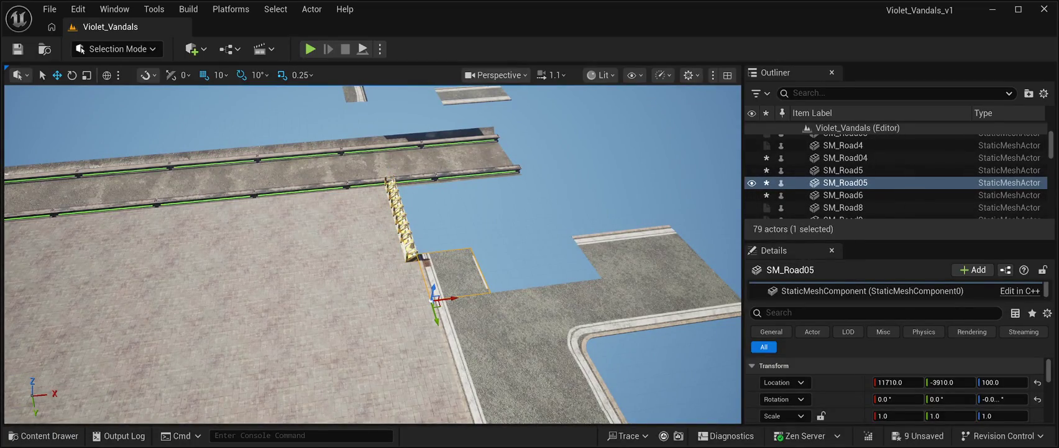
pyautogui.press('Delete')
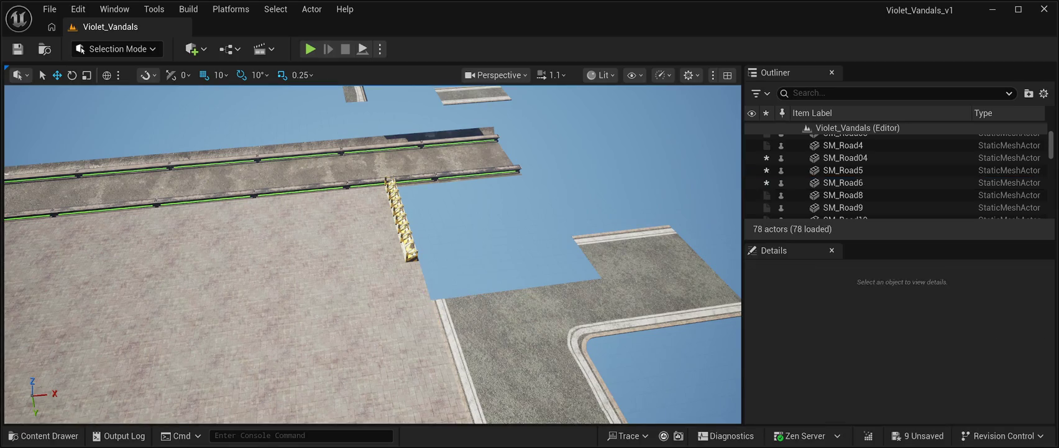
pyautogui.moveTo(373, 329); pyautogui.dragTo(404, 329)
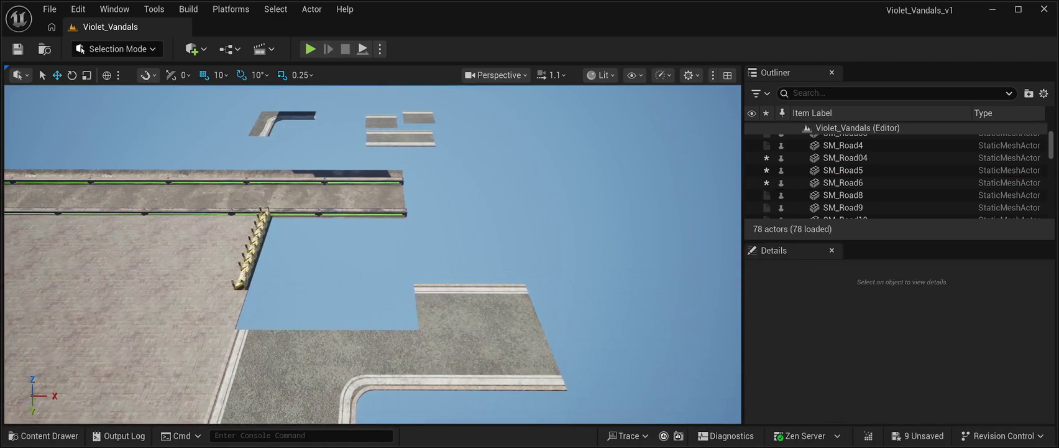
pyautogui.click(472, 335)
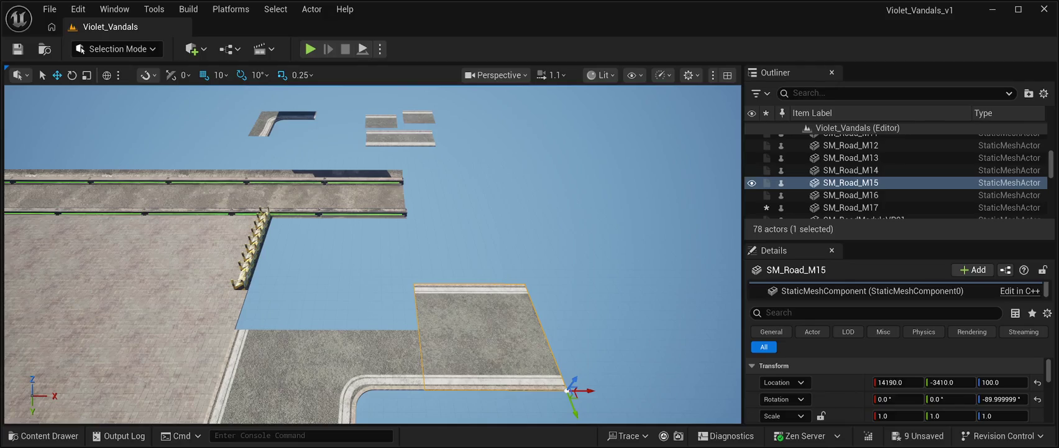
pyautogui.press('Delete')
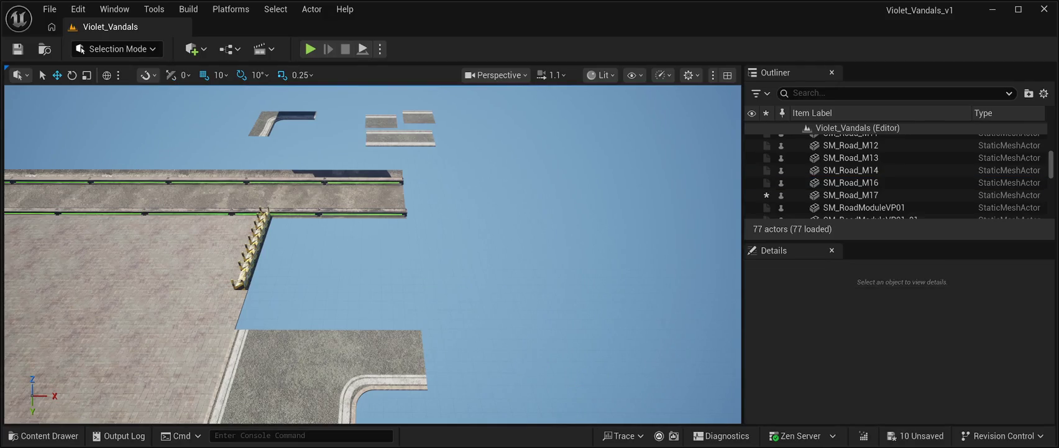
pyautogui.hotkey('ctrl', 's')
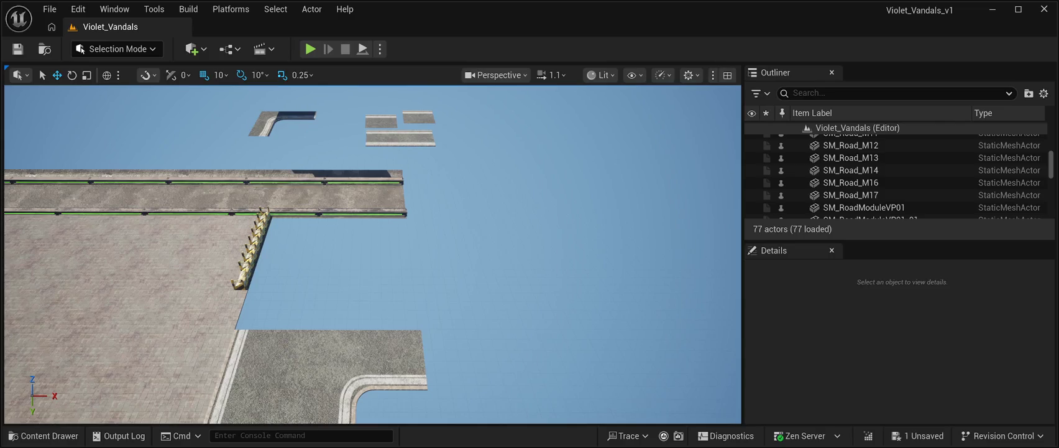
pyautogui.click(352, 348)
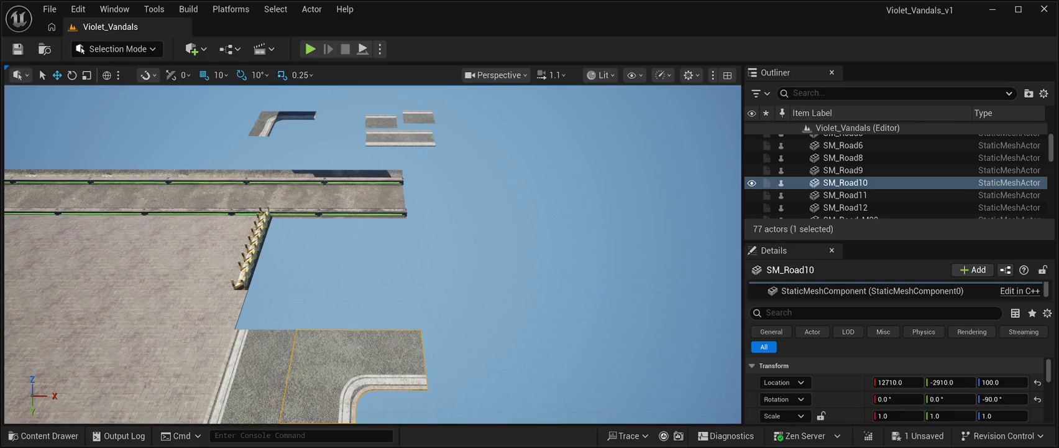
pyautogui.moveTo(373, 254)
pyautogui.mouseDown()
pyautogui.moveTo(376, 267)
pyautogui.moveTo(373, 236)
pyautogui.moveTo(385, 261)
pyautogui.moveTo(398, 261)
pyautogui.moveTo(379, 246)
pyautogui.moveTo(373, 255)
pyautogui.mouseUp()
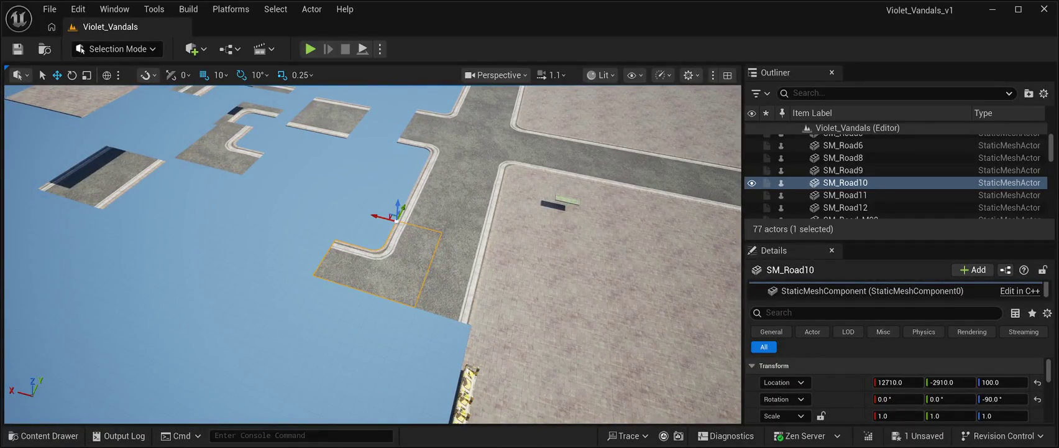
pyautogui.moveTo(373, 255)
pyautogui.mouseDown()
pyautogui.moveTo(398, 252)
pyautogui.moveTo(382, 249)
pyautogui.mouseUp()
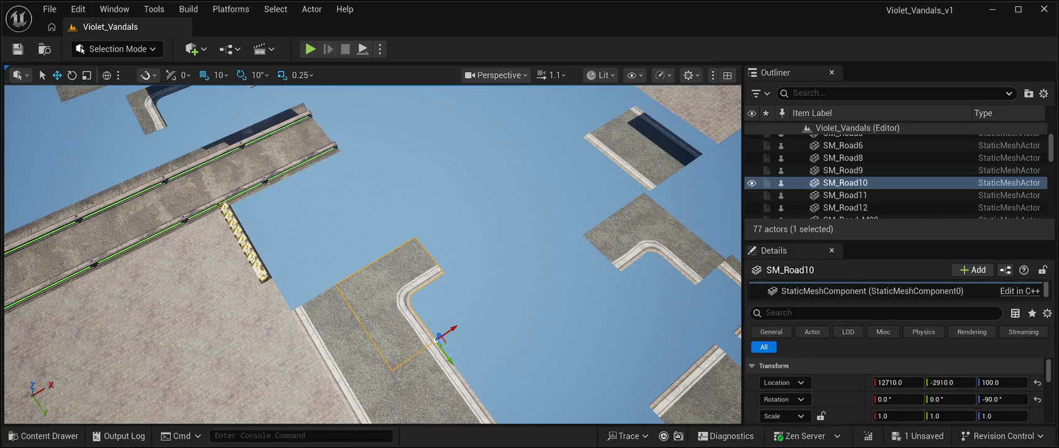
pyautogui.moveTo(382, 249); pyautogui.dragTo(336, 226)
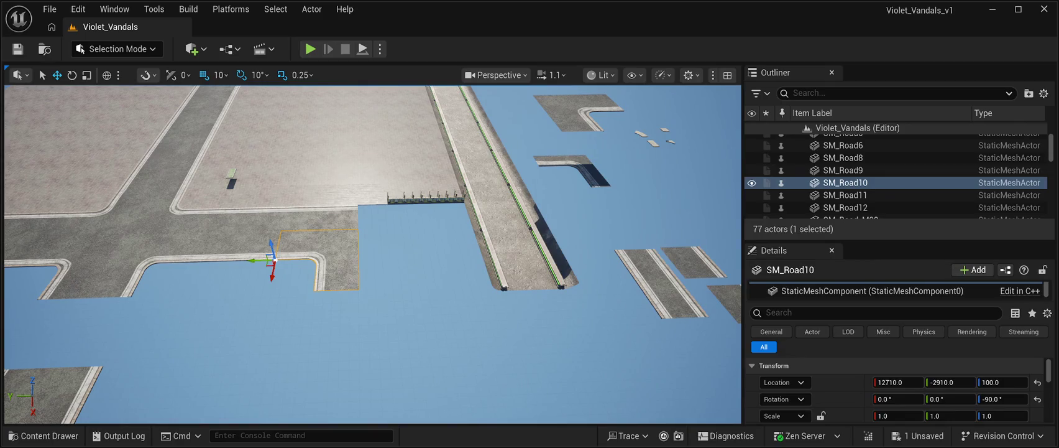
pyautogui.click(43, 435)
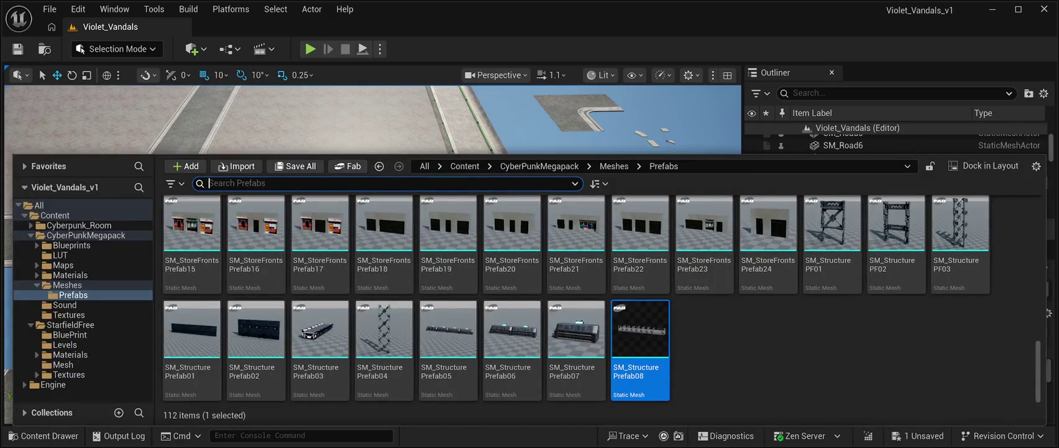
pyautogui.scroll(10, 576, 348)
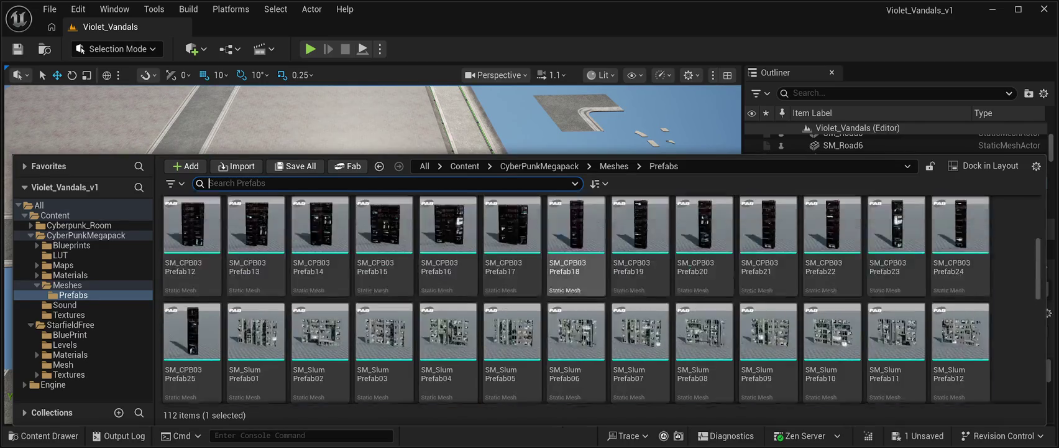
pyautogui.scroll(2, 576, 258)
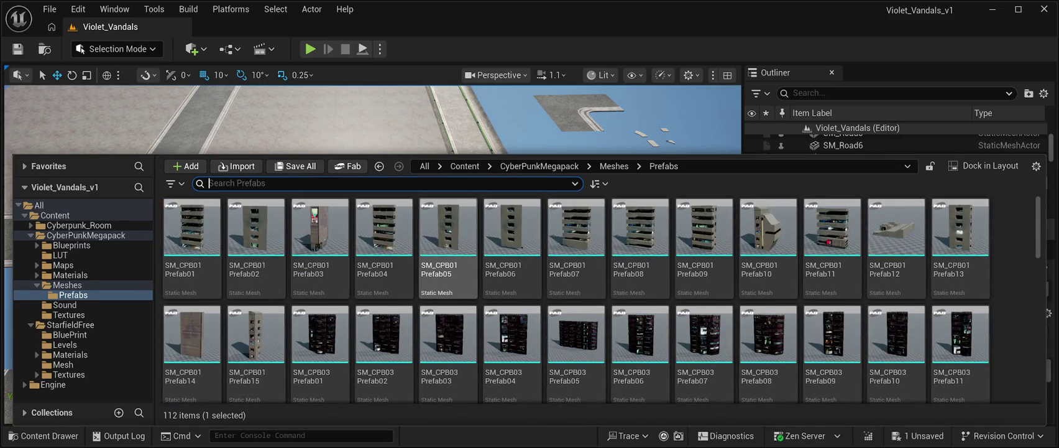
pyautogui.scroll(-3, 384, 248)
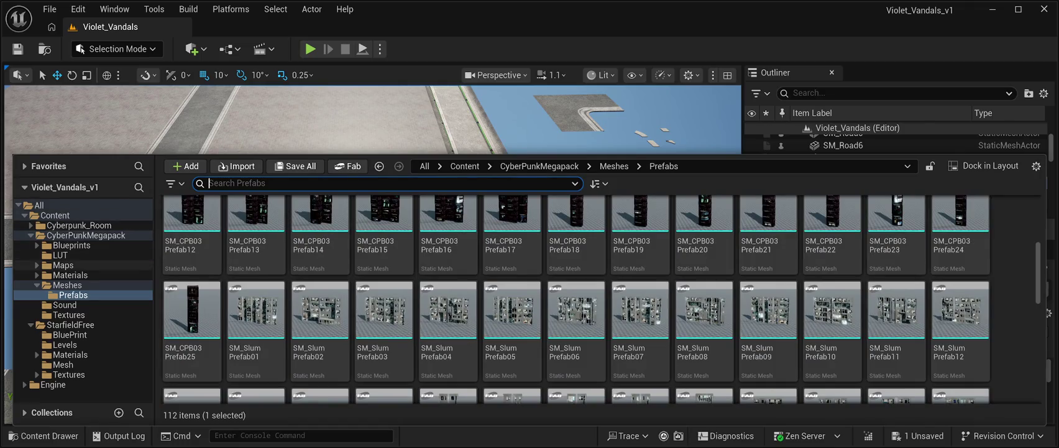
pyautogui.scroll(3, 385, 248)
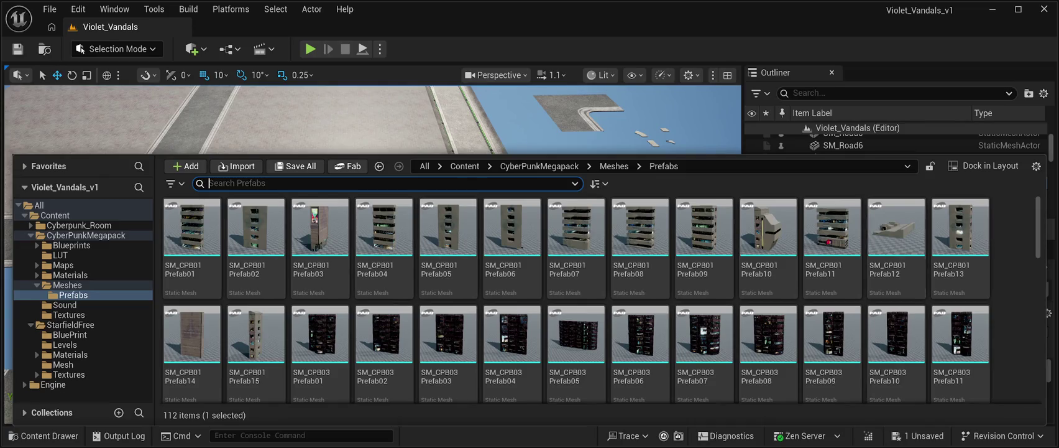
pyautogui.scroll(-10, 704, 348)
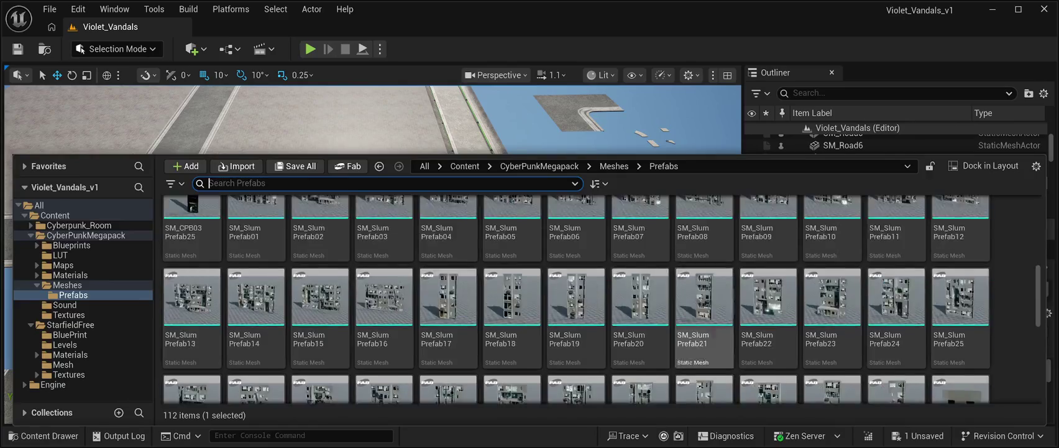
pyautogui.scroll(-5, 602, 299)
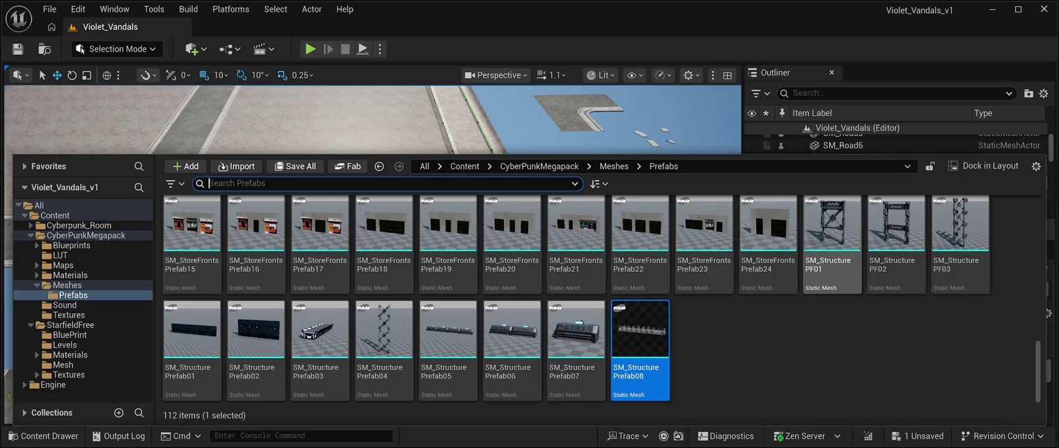
pyautogui.click(867, 140)
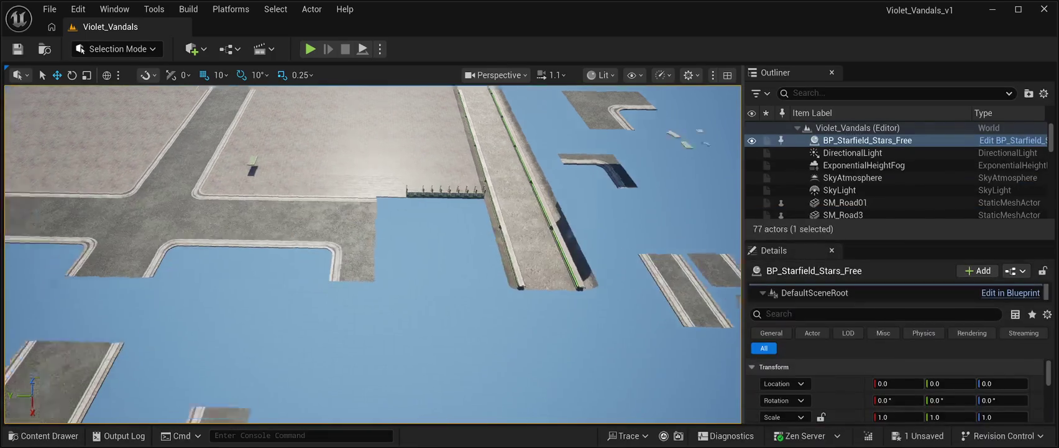
pyautogui.moveTo(373, 248)
pyautogui.mouseDown()
pyautogui.moveTo(345, 236)
pyautogui.moveTo(410, 246)
pyautogui.moveTo(432, 221)
pyautogui.moveTo(432, 255)
pyautogui.moveTo(432, 199)
pyautogui.moveTo(438, 233)
pyautogui.moveTo(497, 233)
pyautogui.moveTo(488, 233)
pyautogui.mouseUp()
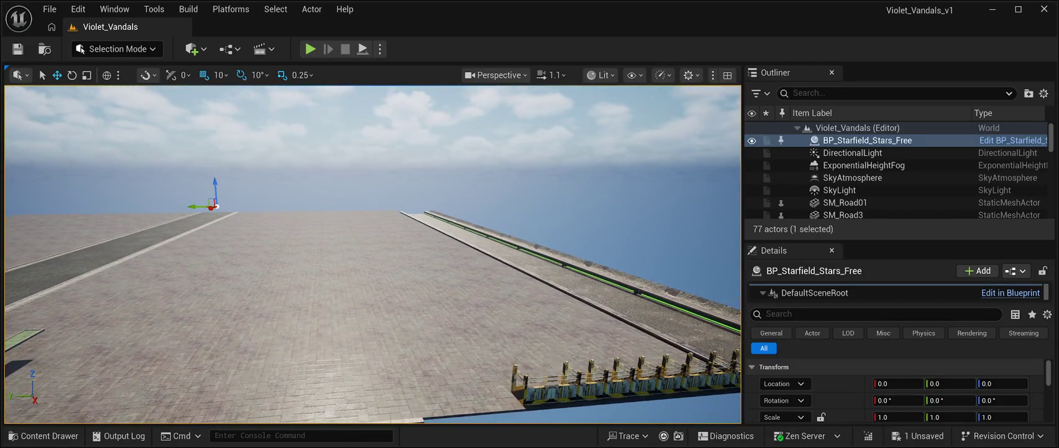
# Fly down toward the rooftop edge, then bring the Content Drawer back up
pyautogui.moveTo(488, 233)
pyautogui.mouseDown()
pyautogui.moveTo(397, 235)
pyautogui.moveTo(398, 211)
pyautogui.moveTo(395, 239)
pyautogui.moveTo(370, 264)
pyautogui.moveTo(345, 277)
pyautogui.moveTo(339, 262)
pyautogui.mouseUp()
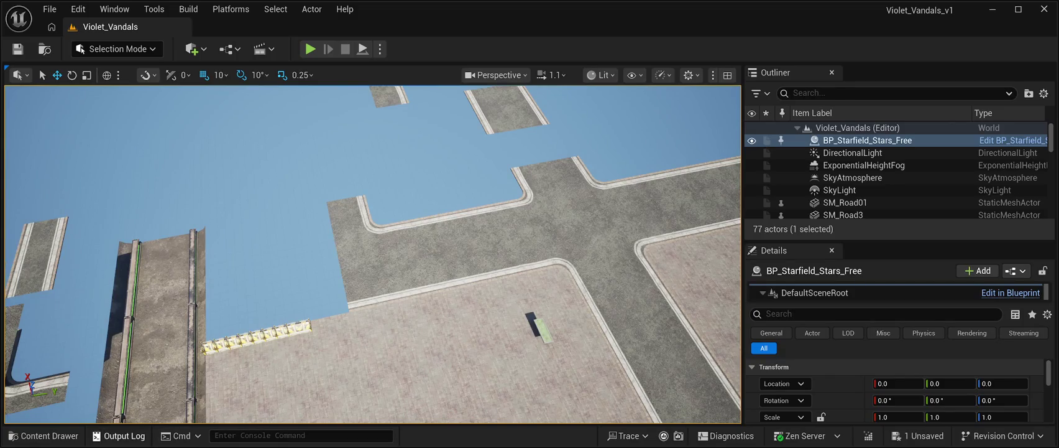
pyautogui.click(43, 436)
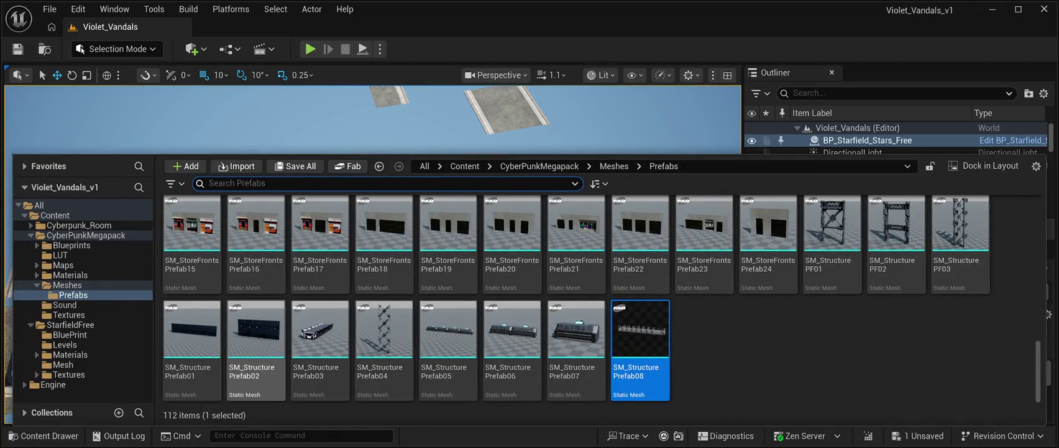
# Scroll up the Prefabs grid and browse the CyberPunkMegapack and Cyberpunk_Room folders
pyautogui.scroll(6, 383, 324)
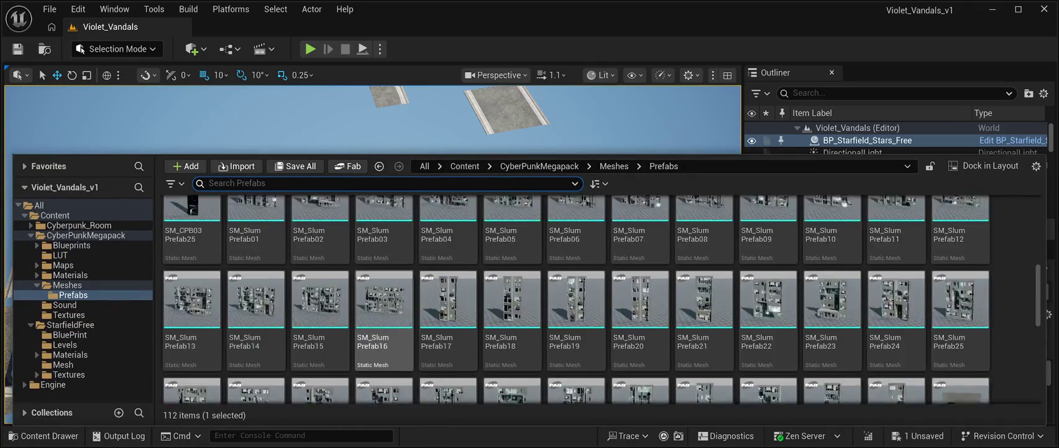
pyautogui.scroll(5, 384, 324)
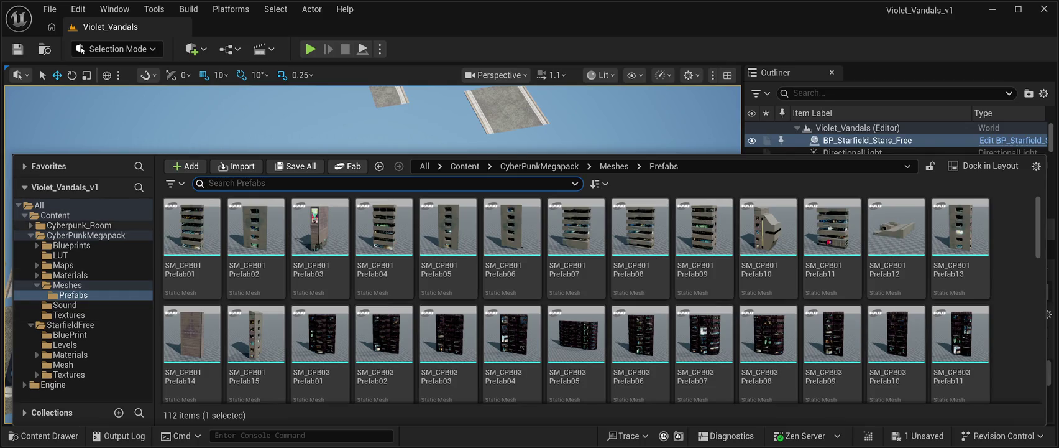
pyautogui.click(86, 235)
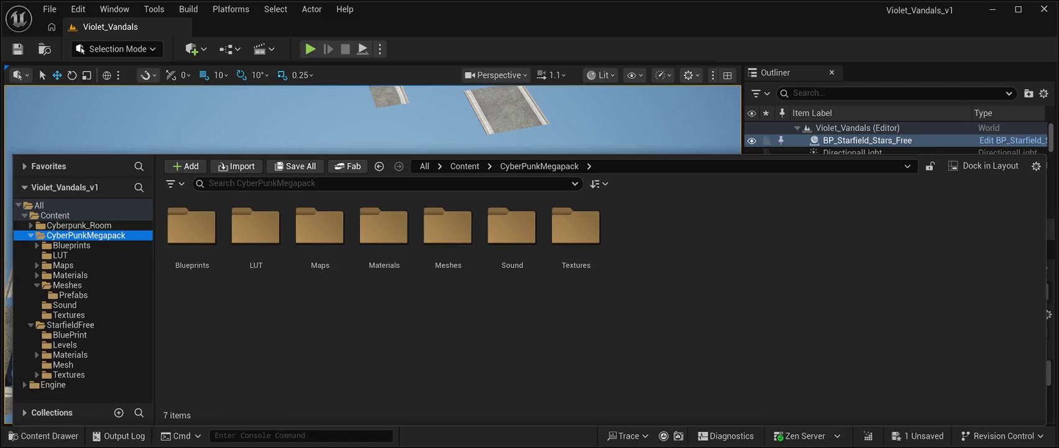
pyautogui.click(79, 225)
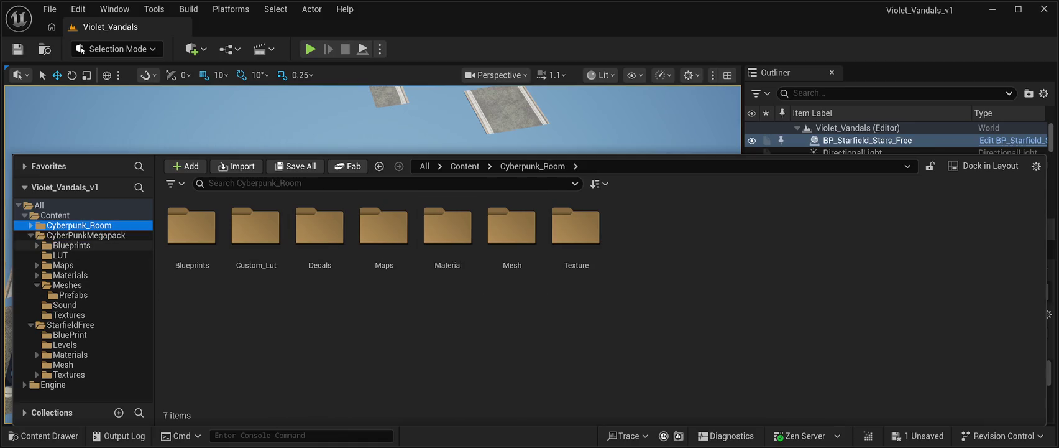
pyautogui.click(86, 235)
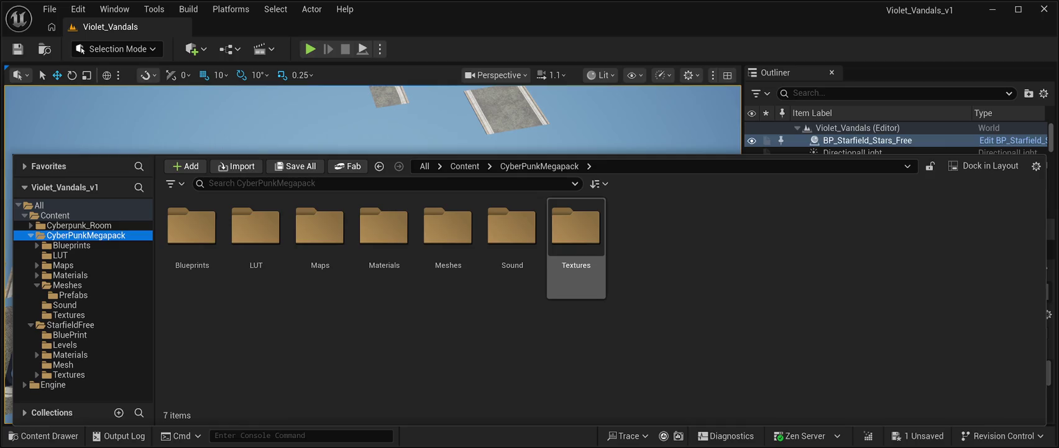
# Go from Textures back to CyberPunkMegapack and open the Meshes folder
pyautogui.doubleClick(576, 236)
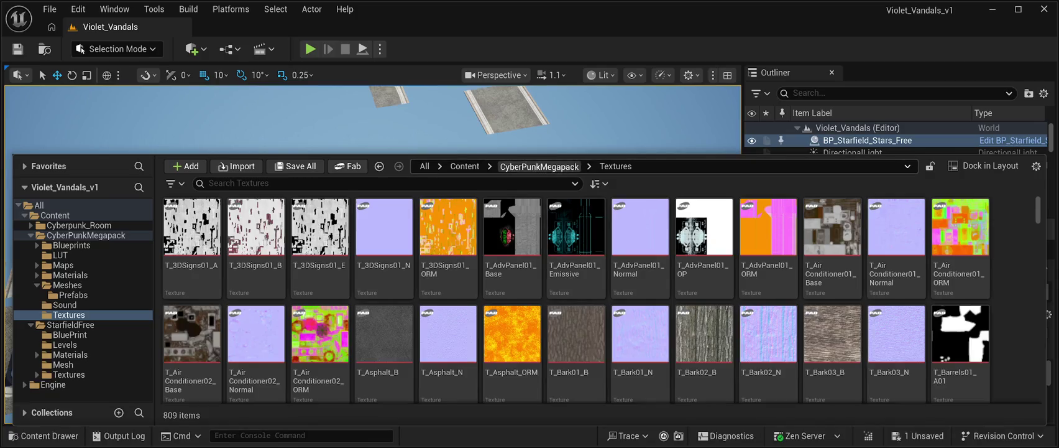
pyautogui.click(539, 166)
pyautogui.doubleClick(448, 230)
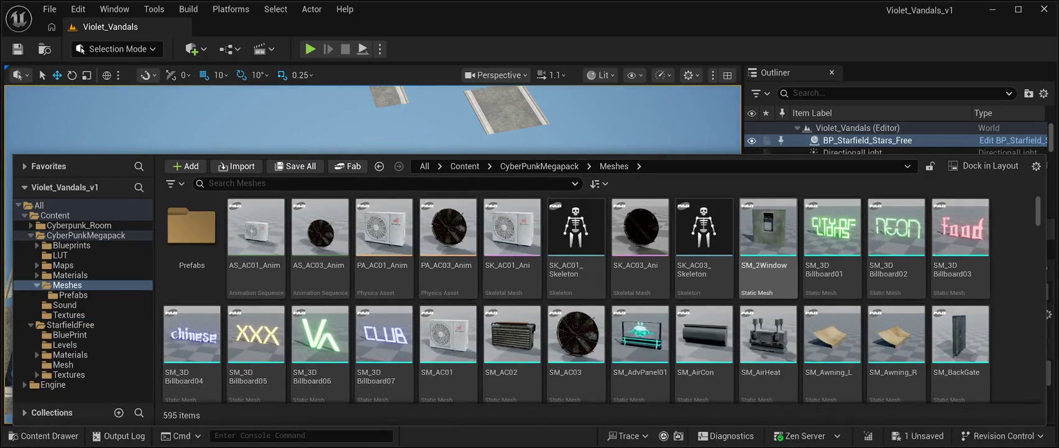
# Scroll through the 595 mesh assets to locate the SM_Road pieces
pyautogui.scroll(-3, 575, 299)
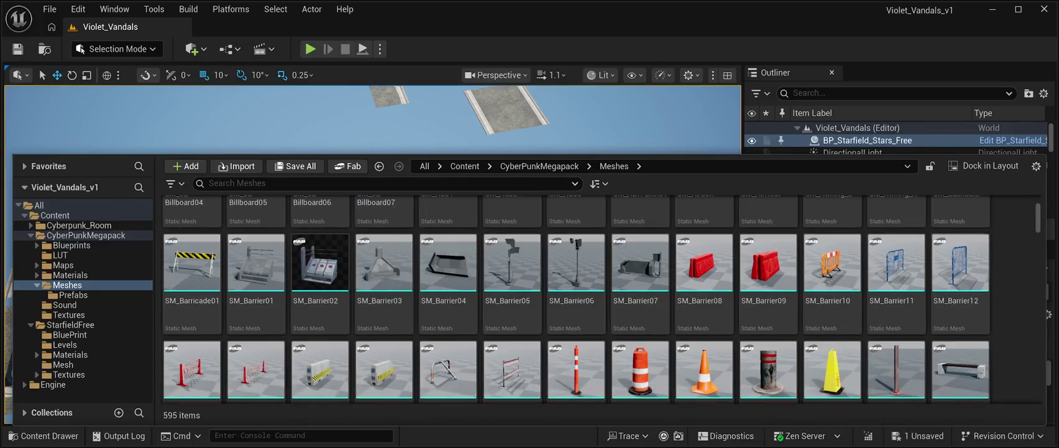
pyautogui.scroll(-20, 575, 299)
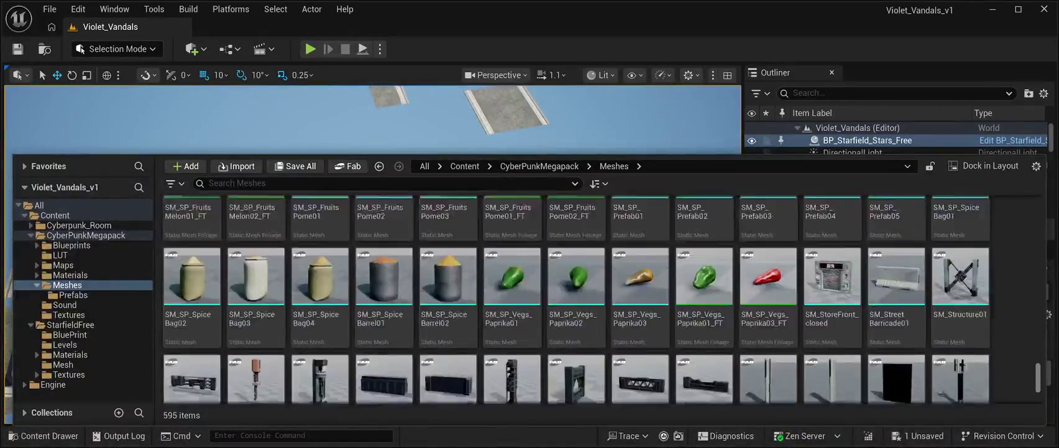
pyautogui.scroll(5, 764, 323)
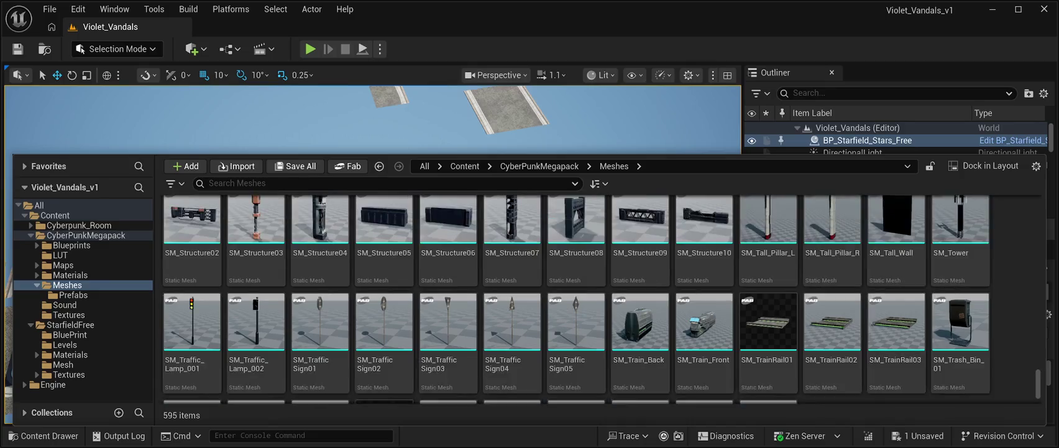
pyautogui.scroll(-2, 575, 299)
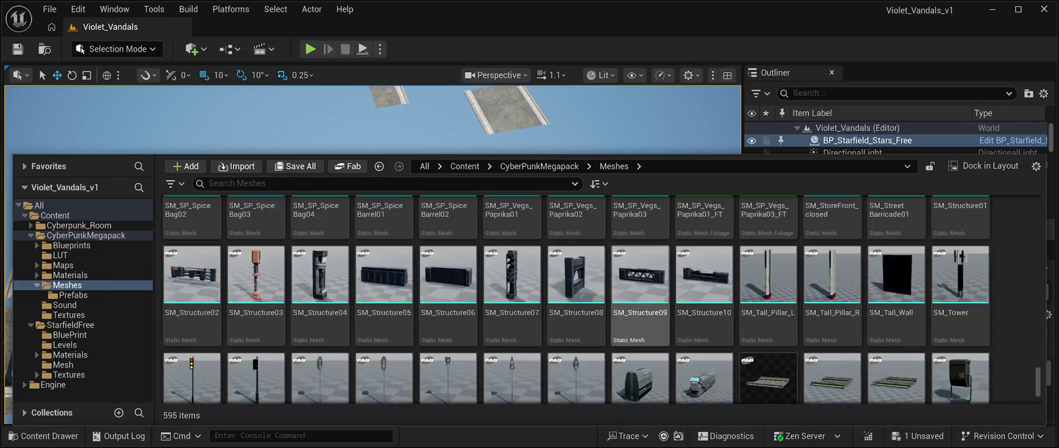
pyautogui.scroll(-2, 575, 298)
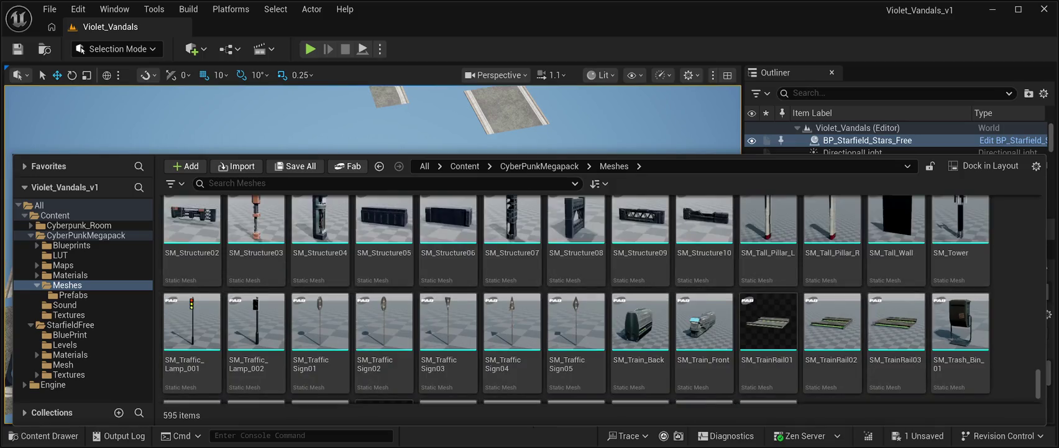
pyautogui.scroll(2, 896, 349)
pyautogui.scroll(1, 895, 348)
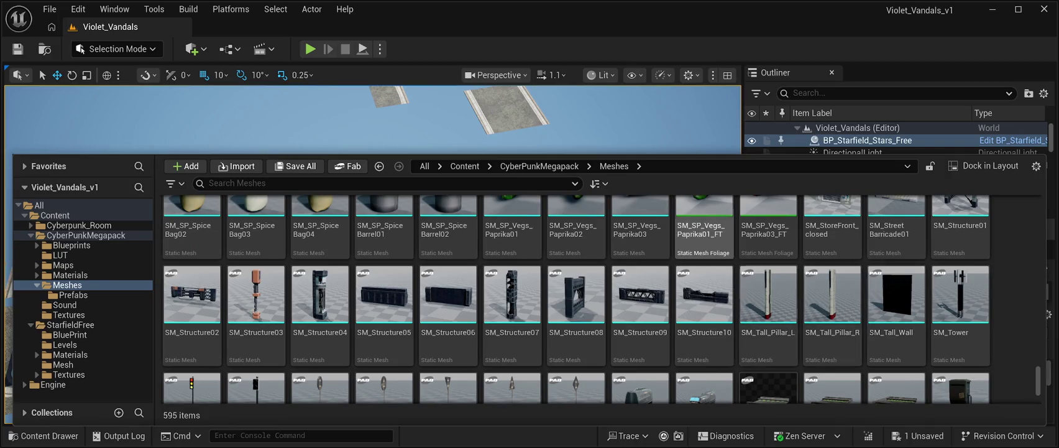
pyautogui.scroll(4, 895, 348)
pyautogui.scroll(6, 895, 336)
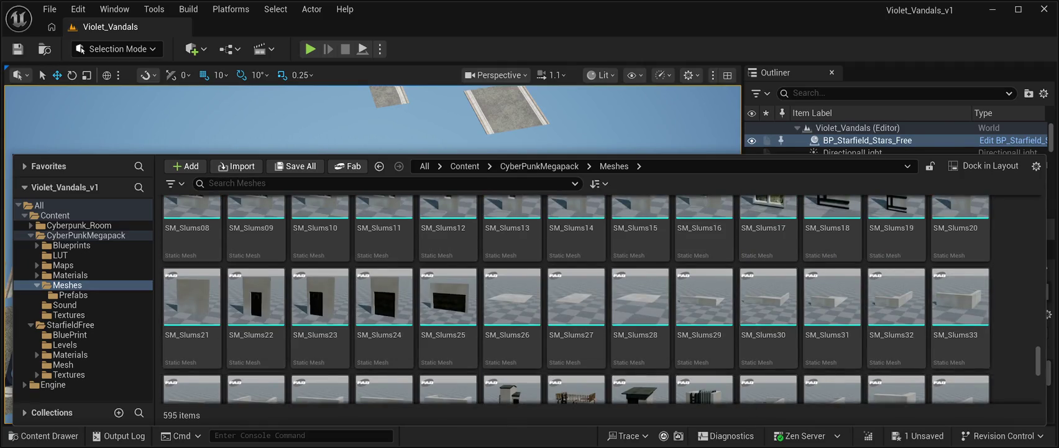
pyautogui.scroll(3, 895, 336)
pyautogui.scroll(10, 895, 336)
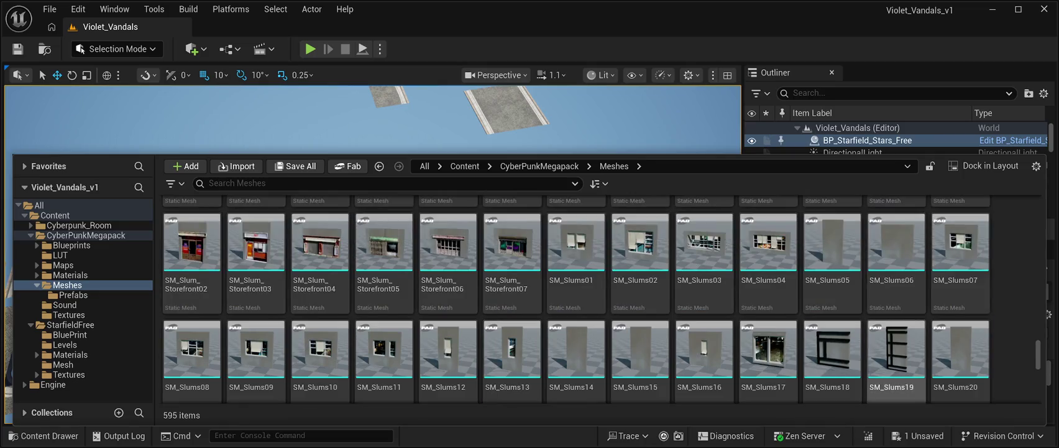
pyautogui.scroll(10, 832, 310)
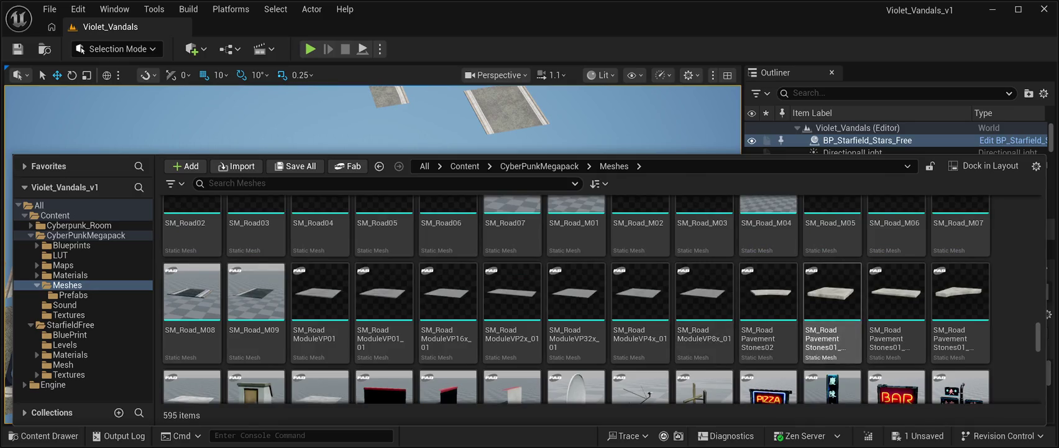
pyautogui.scroll(3, 896, 311)
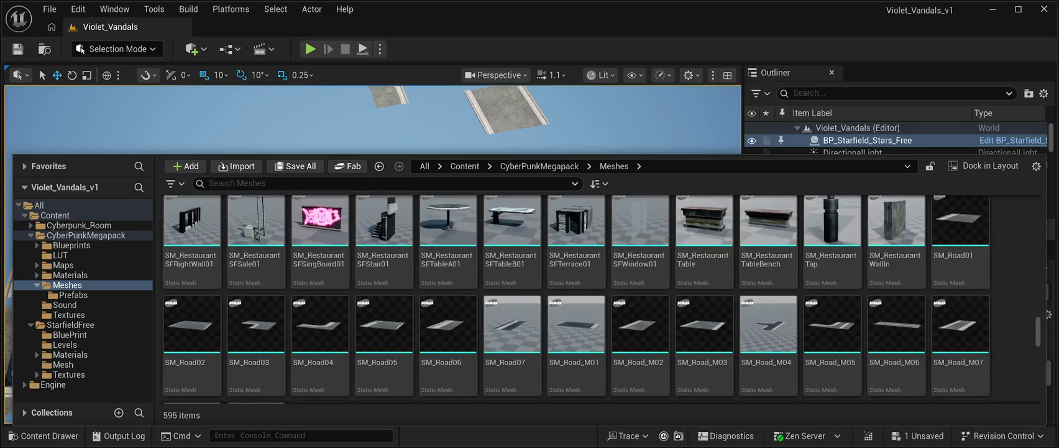
pyautogui.scroll(-5, 513, 273)
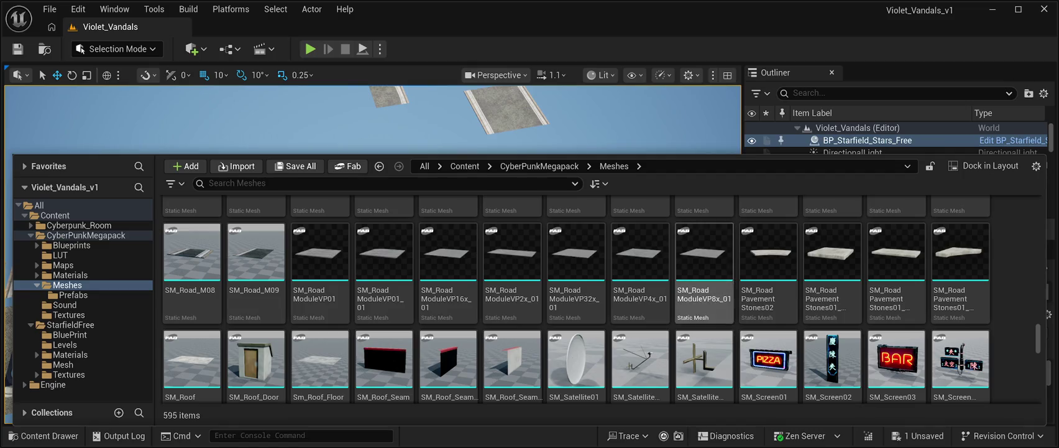
pyautogui.scroll(2, 576, 299)
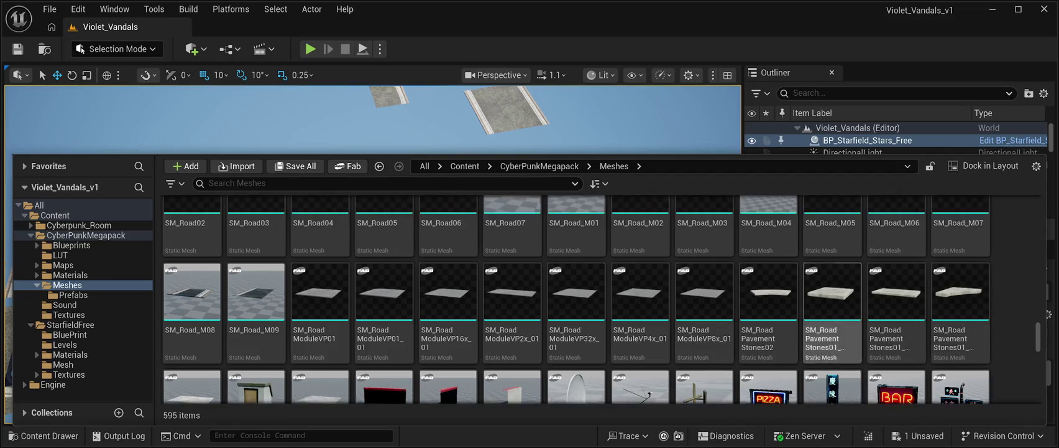
pyautogui.scroll(1, 576, 299)
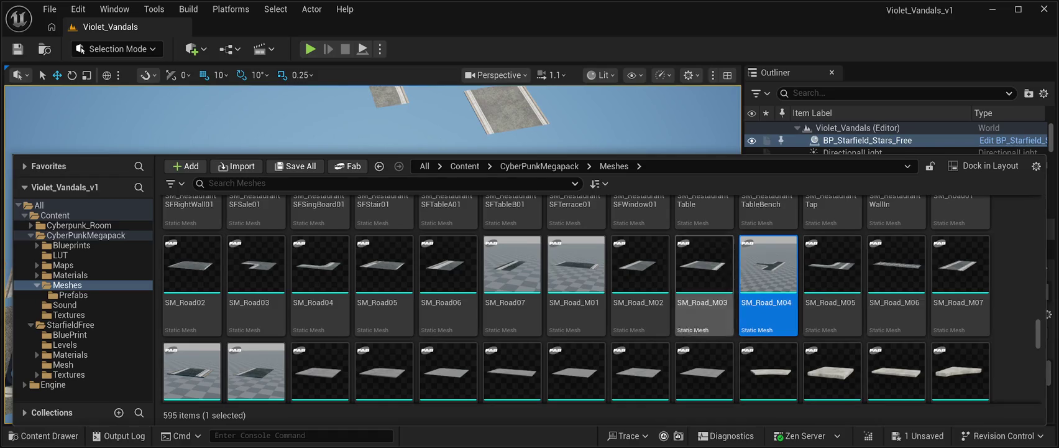
pyautogui.scroll(-2, 705, 280)
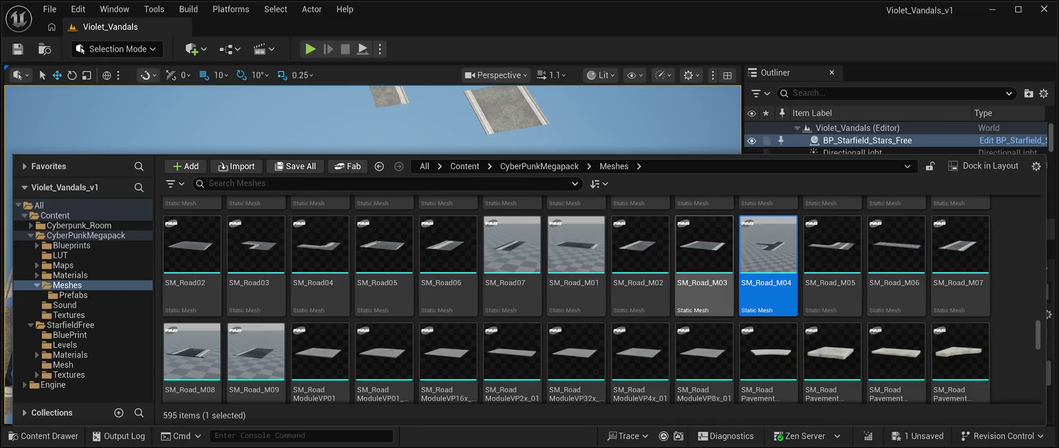
pyautogui.scroll(-2, 577, 348)
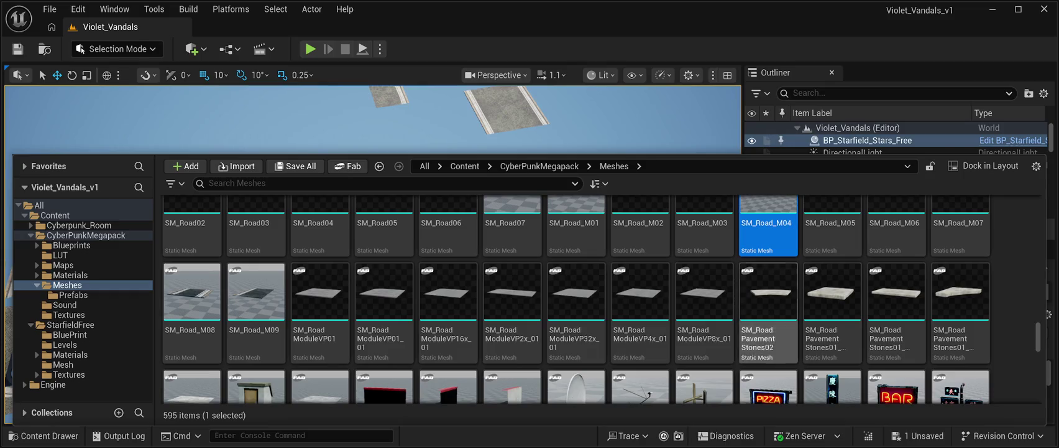
pyautogui.scroll(4, 576, 299)
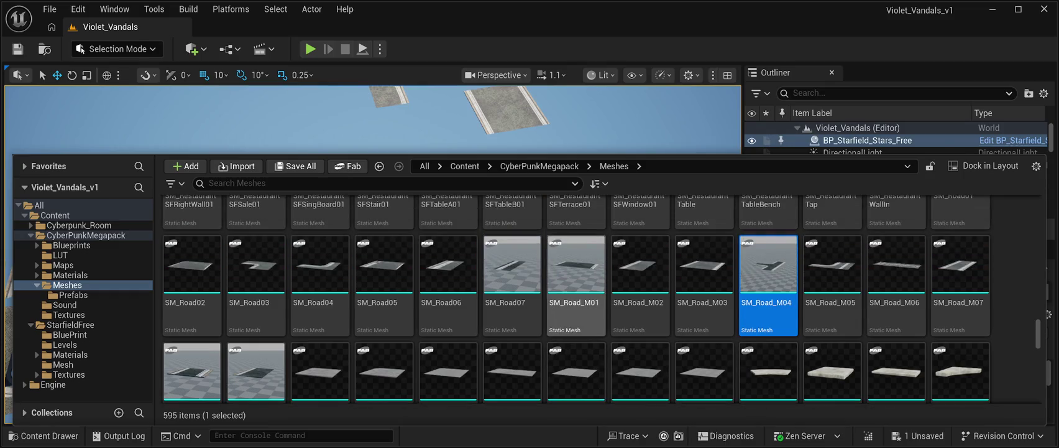
pyautogui.scroll(2, 704, 299)
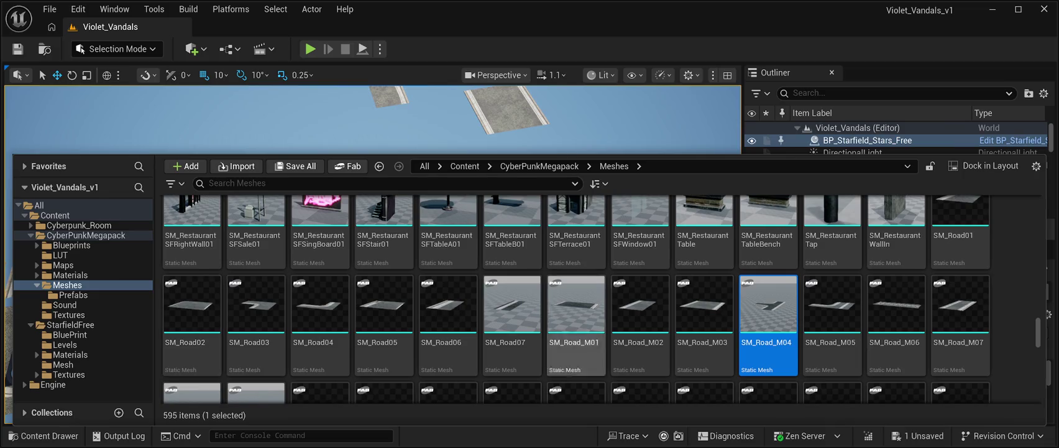
pyautogui.scroll(3, 576, 323)
pyautogui.scroll(-3, 705, 274)
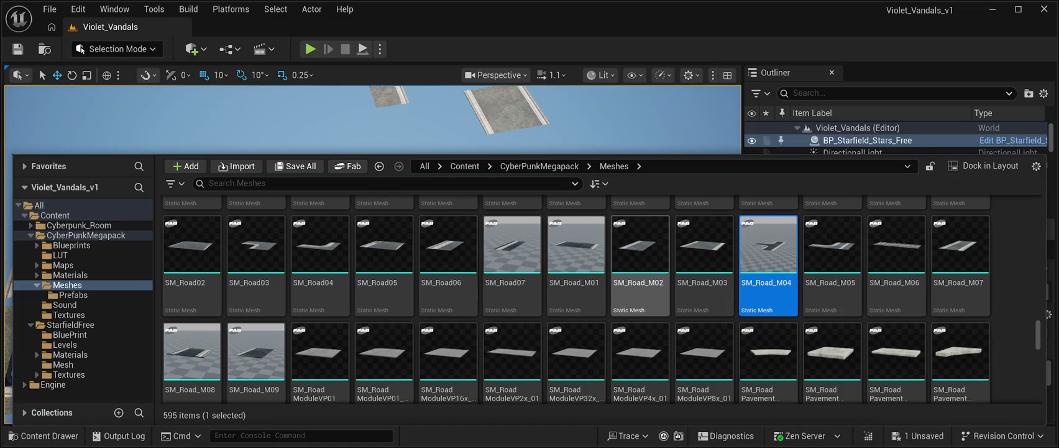
pyautogui.scroll(-1, 960, 280)
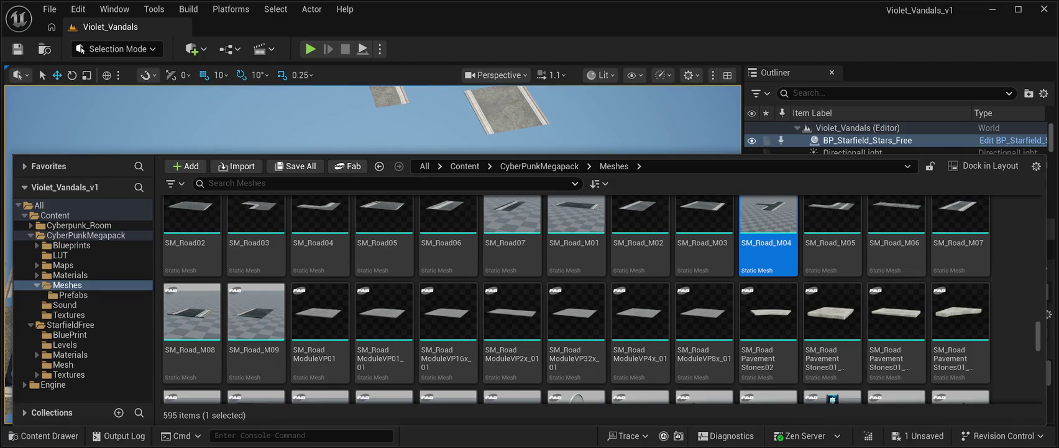
pyautogui.scroll(-2, 833, 323)
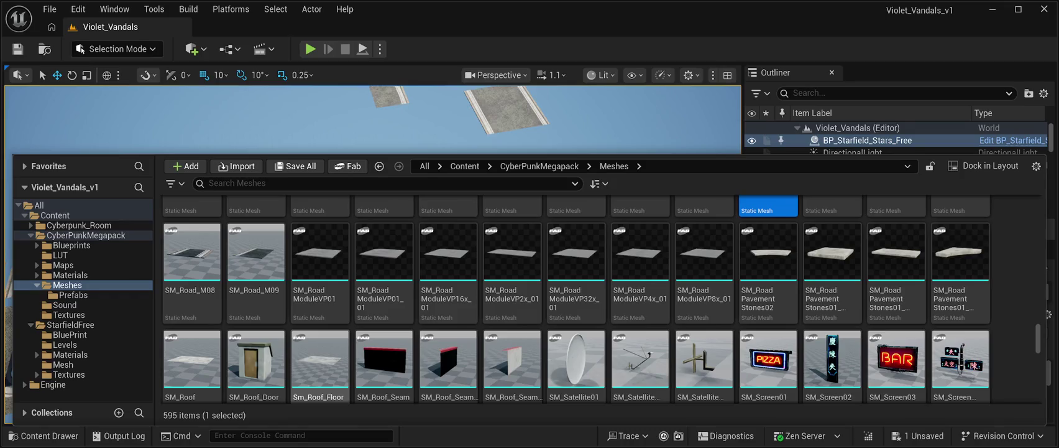
pyautogui.scroll(-1, 576, 299)
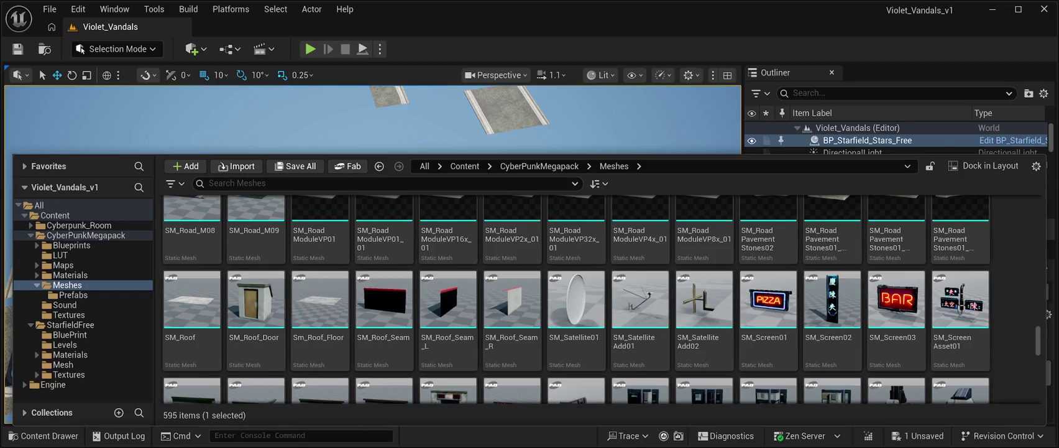
pyautogui.scroll(3, 448, 268)
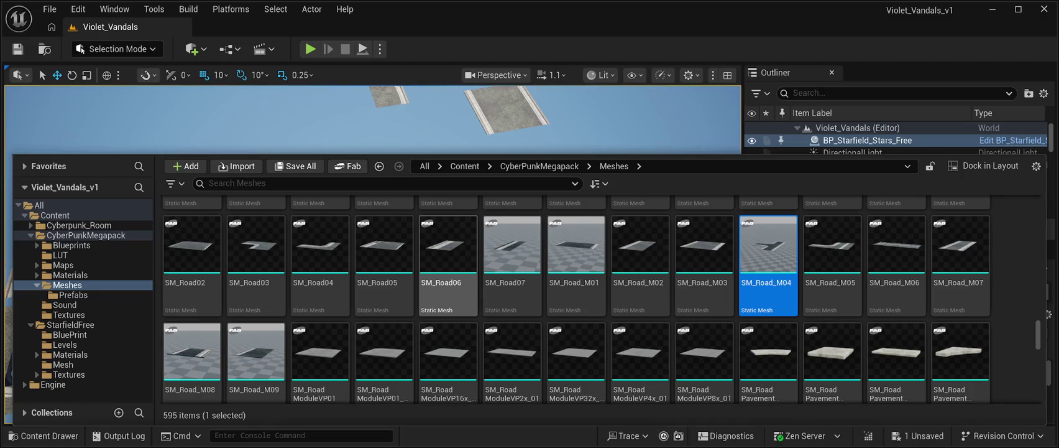
pyautogui.scroll(1, 575, 298)
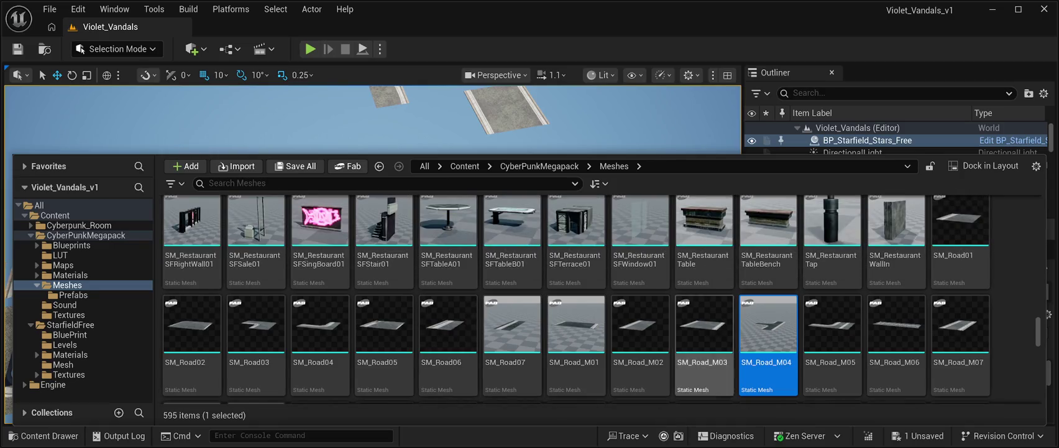
pyautogui.scroll(1, 575, 299)
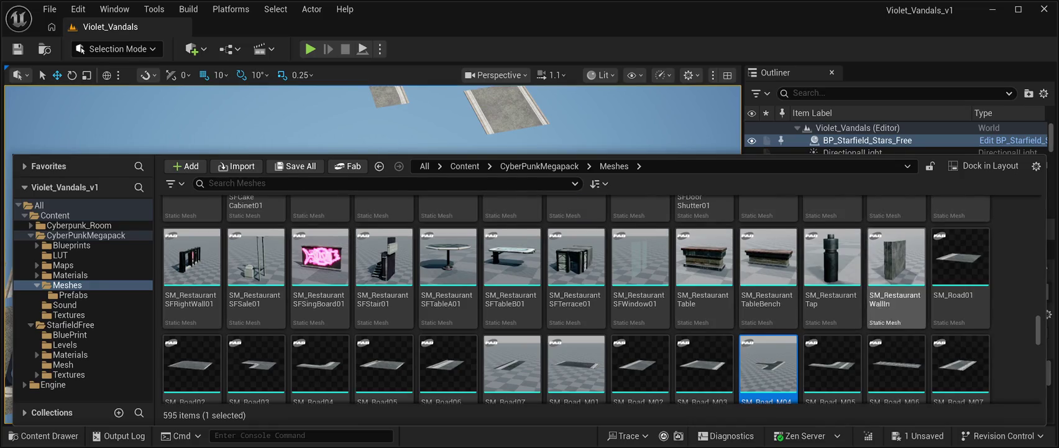
pyautogui.scroll(-1, 896, 298)
pyautogui.scroll(-1, 961, 310)
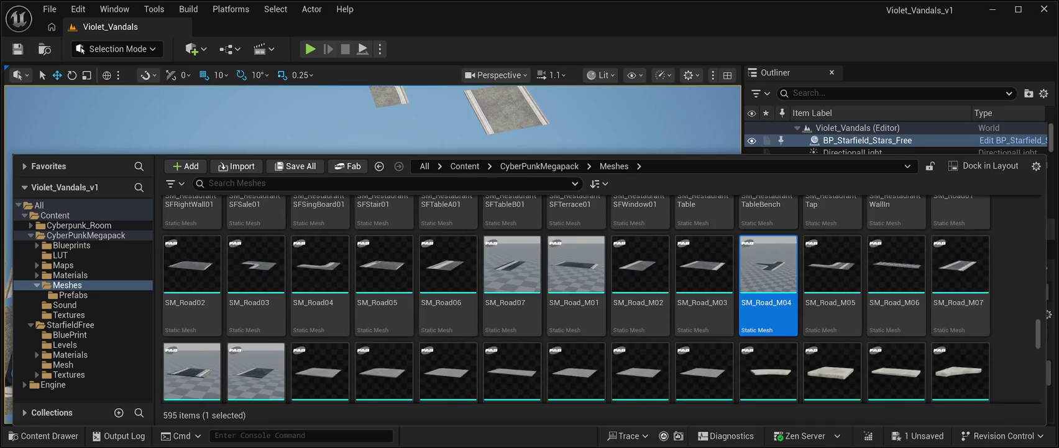
pyautogui.scroll(-1, 961, 367)
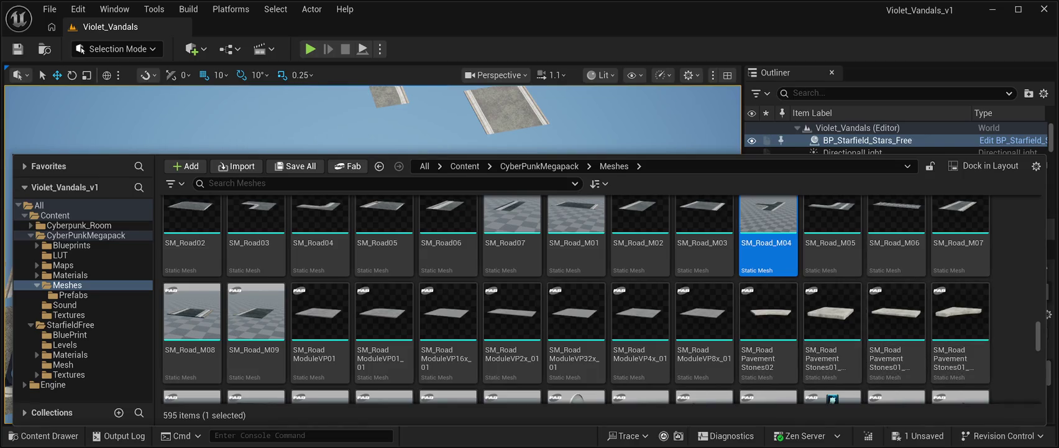
pyautogui.hotkey('ctrl', 'space')
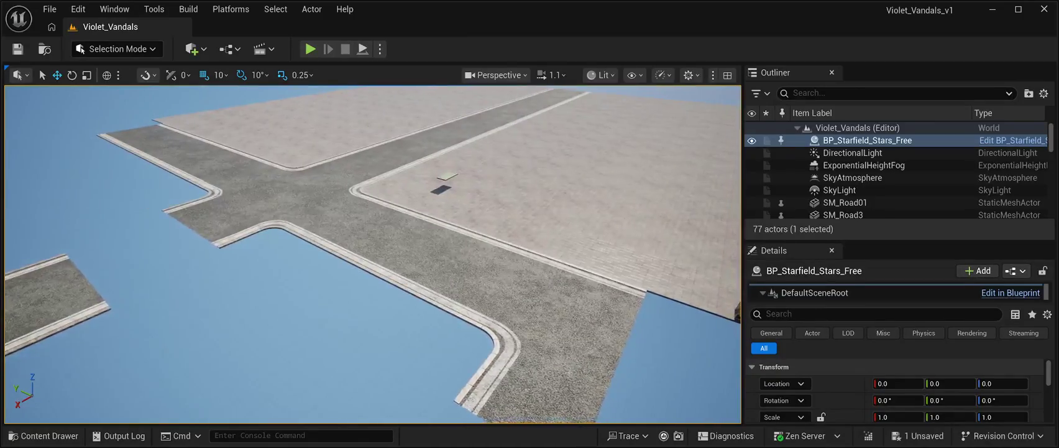
# Check SM_Road03, SM_Road8 and SM_Road_M12, focus SM_Road_M12, then reopen the Content Drawer
pyautogui.click(292, 177)
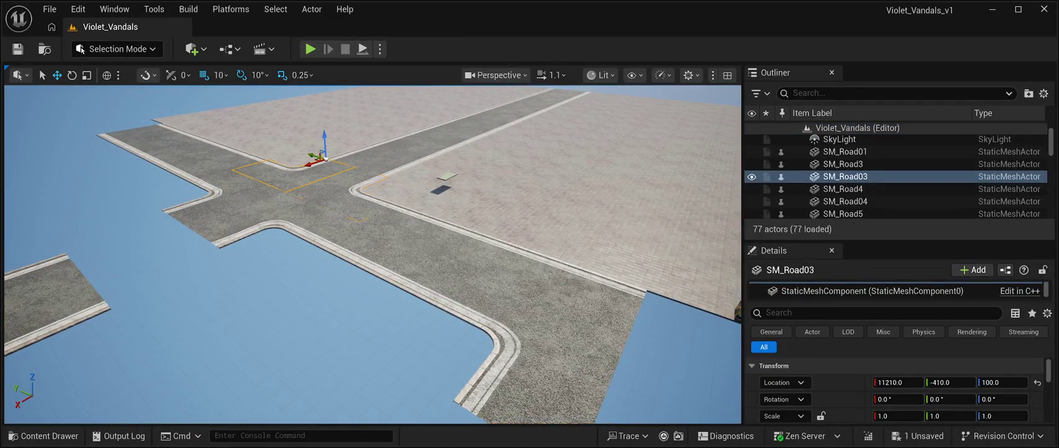
pyautogui.click(440, 189)
pyautogui.click(274, 217)
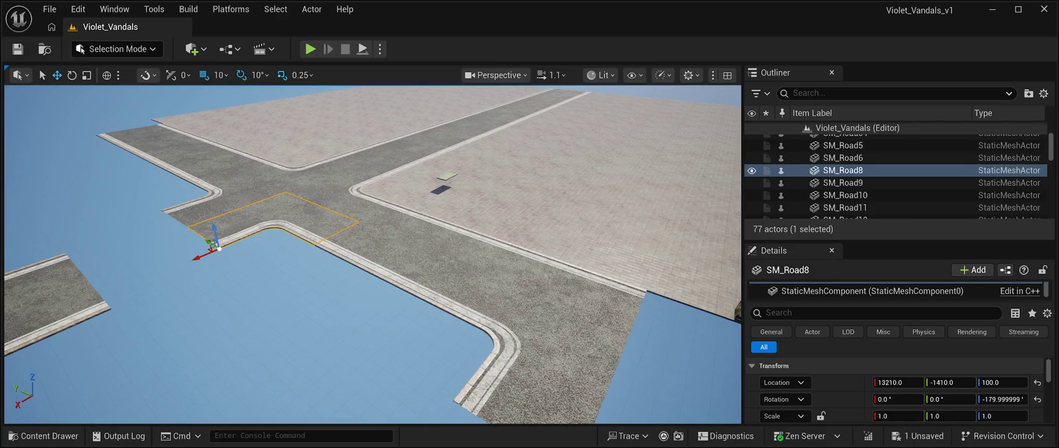
pyautogui.click(440, 187)
pyautogui.press('f')
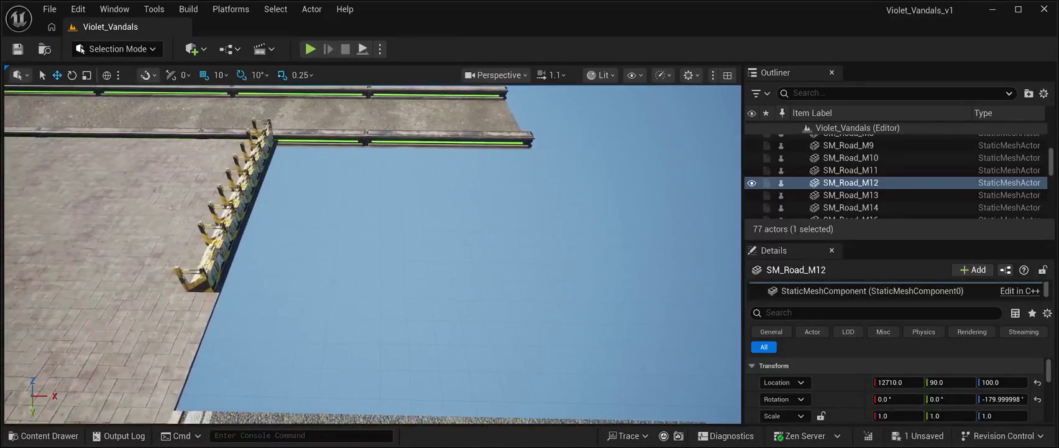
pyautogui.hotkey('ctrl', 'space')
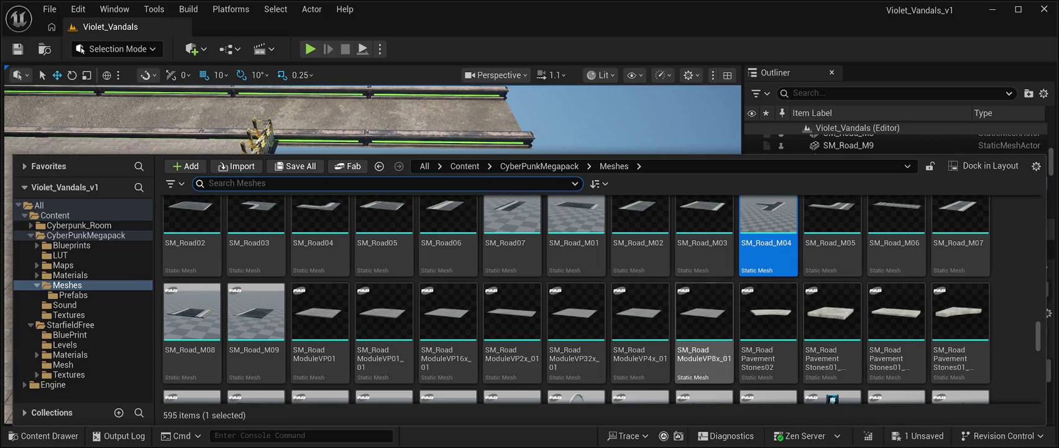
# Drop an SM_Road02 slab from the Meshes folder onto the empty ground
pyautogui.scroll(-2, 736, 311)
pyautogui.scroll(3, 705, 298)
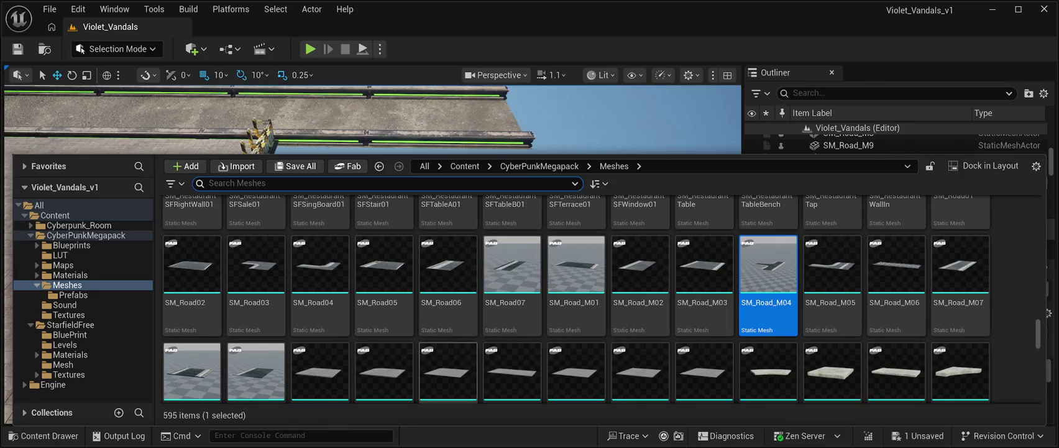
pyautogui.scroll(1, 576, 298)
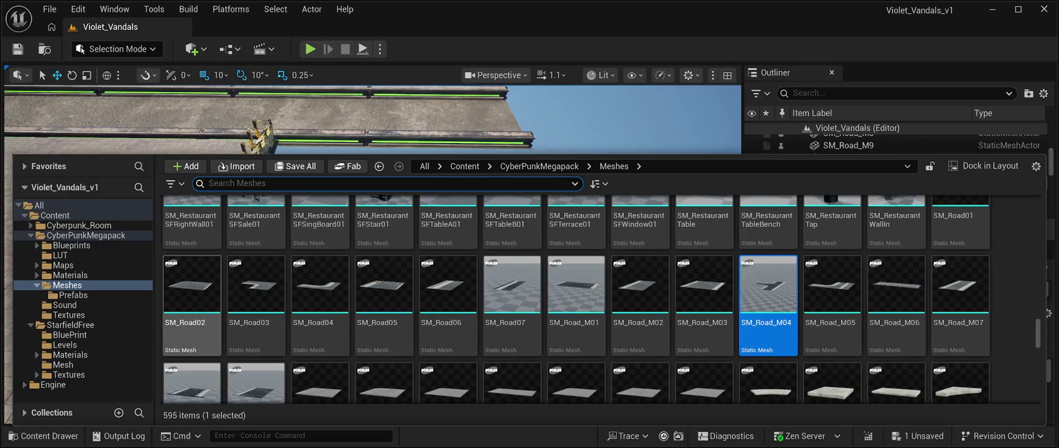
pyautogui.click(192, 304)
pyautogui.hotkey('ctrl', 'space')
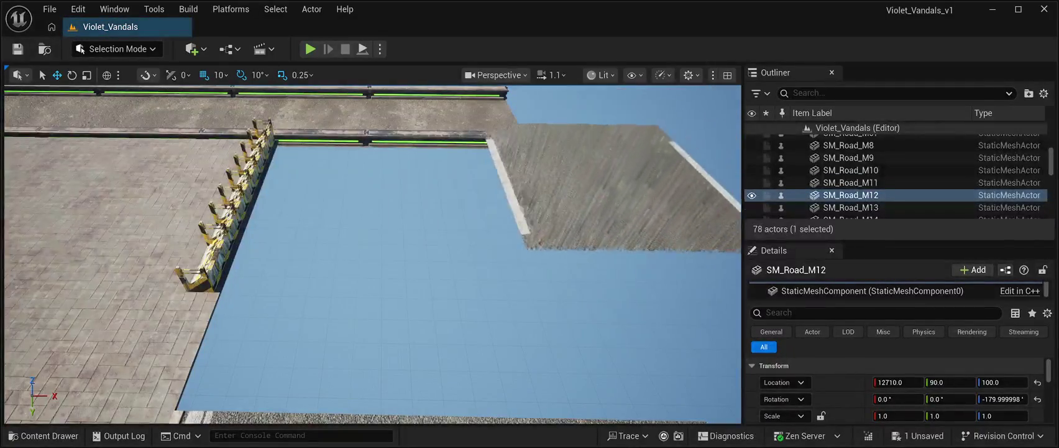
pyautogui.moveTo(311, 339); pyautogui.dragTo(313, 336)
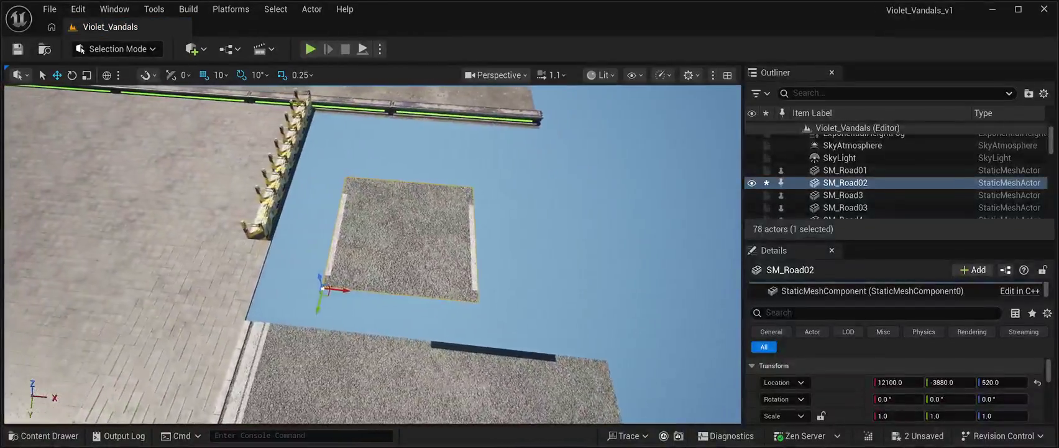
# Lower the slab to Z 100 and slide it along Y to 12100, -4740
pyautogui.moveTo(339, 278)
pyautogui.mouseDown()
pyautogui.moveTo(373, 328)
pyautogui.moveTo(402, 338)
pyautogui.mouseUp()
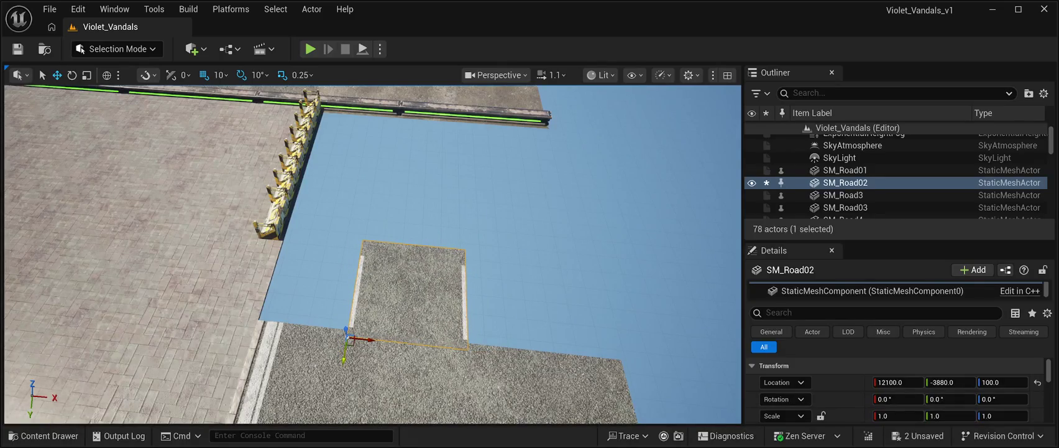
pyautogui.moveTo(345, 353); pyautogui.dragTo(383, 185)
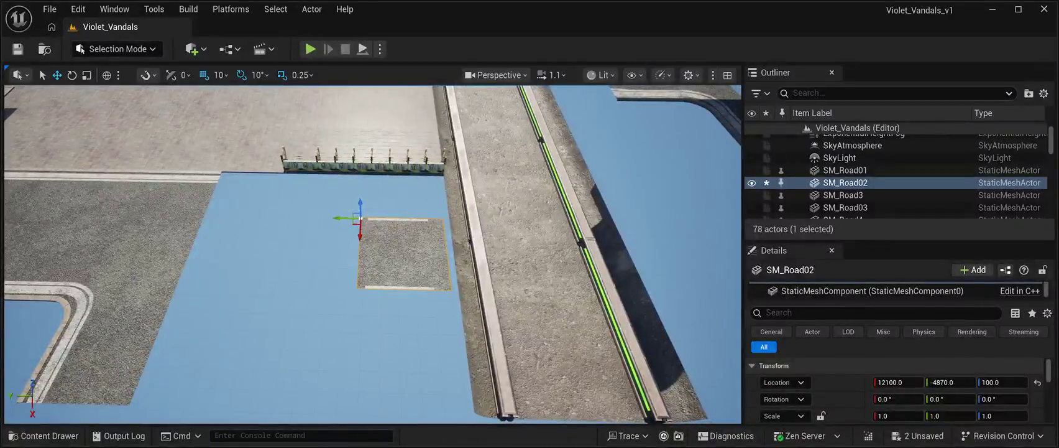
pyautogui.moveTo(341, 216); pyautogui.dragTo(313, 216)
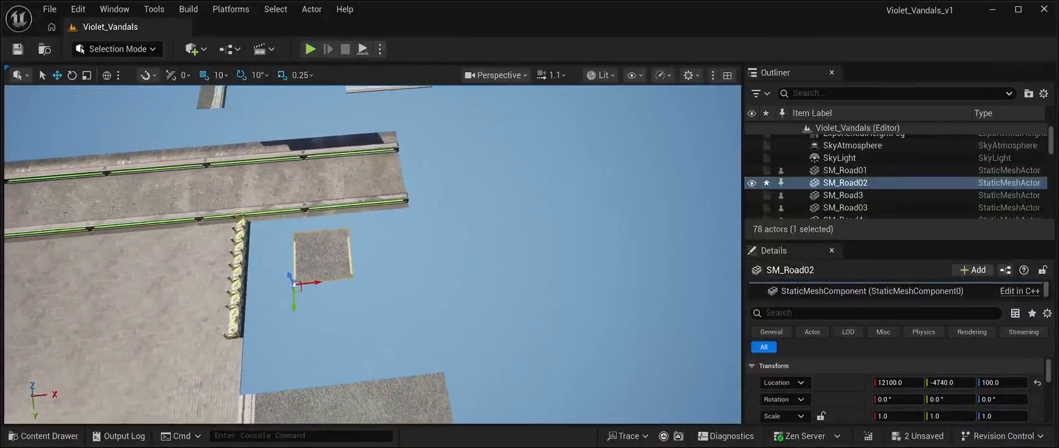
# Duplicate the SM_StructurePrefab08 barricade, rotate the copy 90° and set it along the rail at 11690, -5310, 110
pyautogui.click(286, 274)
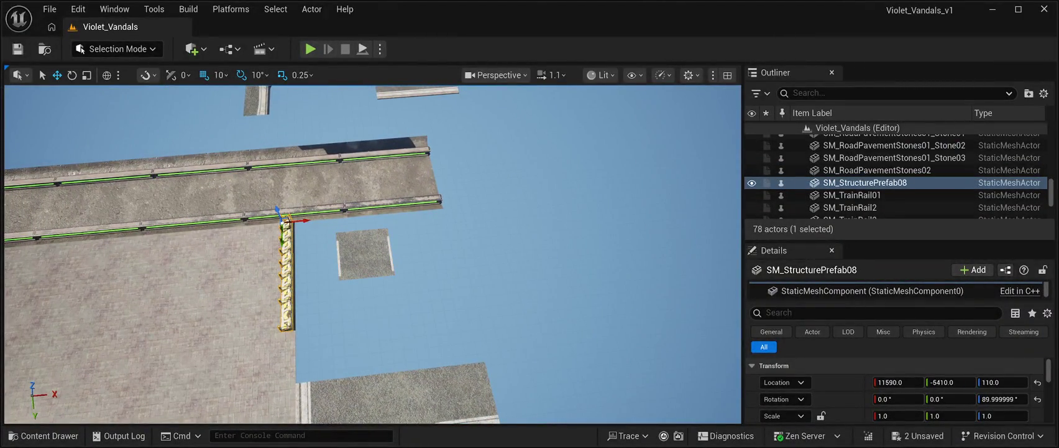
pyautogui.hotkey('ctrl', 'd')
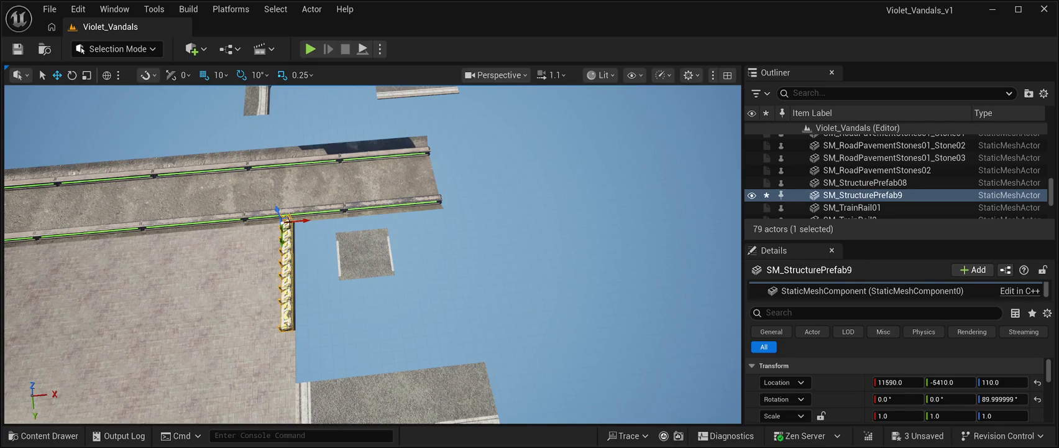
pyautogui.moveTo(285, 220); pyautogui.dragTo(312, 219)
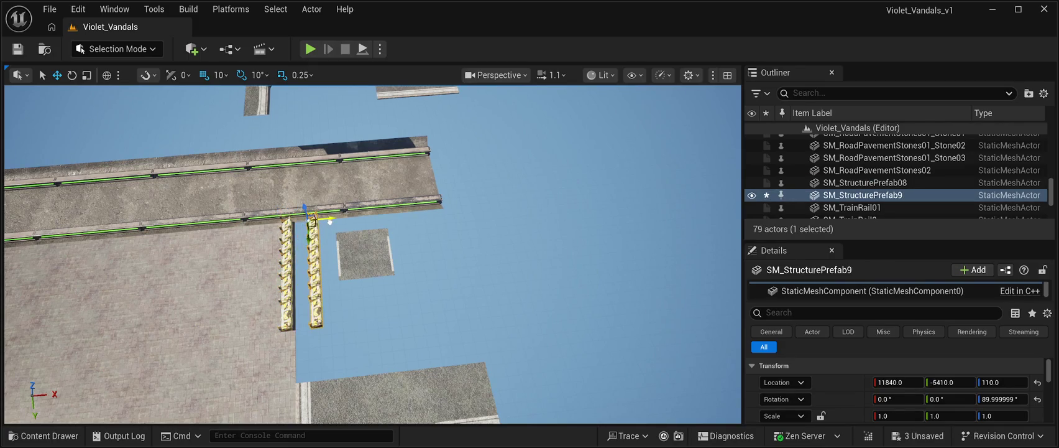
pyautogui.press('e')
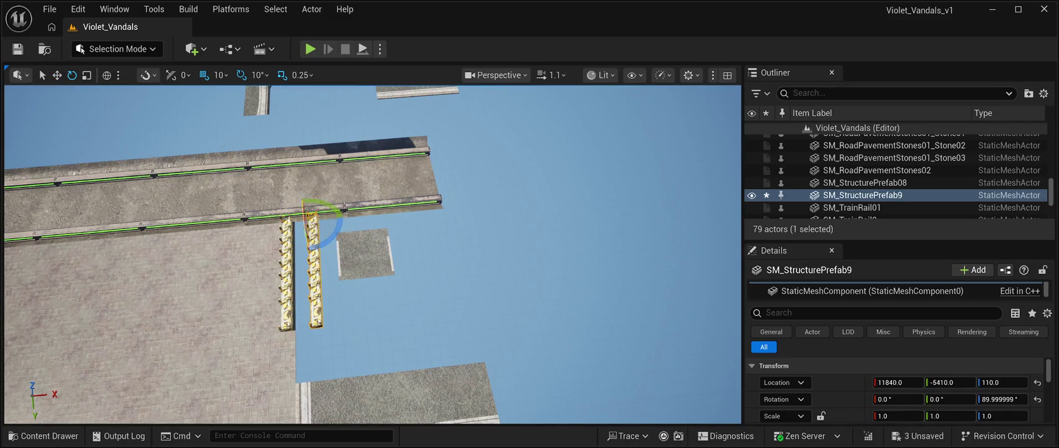
pyautogui.moveTo(336, 231)
pyautogui.mouseDown()
pyautogui.moveTo(361, 200)
pyautogui.moveTo(286, 236)
pyautogui.moveTo(267, 187)
pyautogui.moveTo(295, 187)
pyautogui.mouseUp()
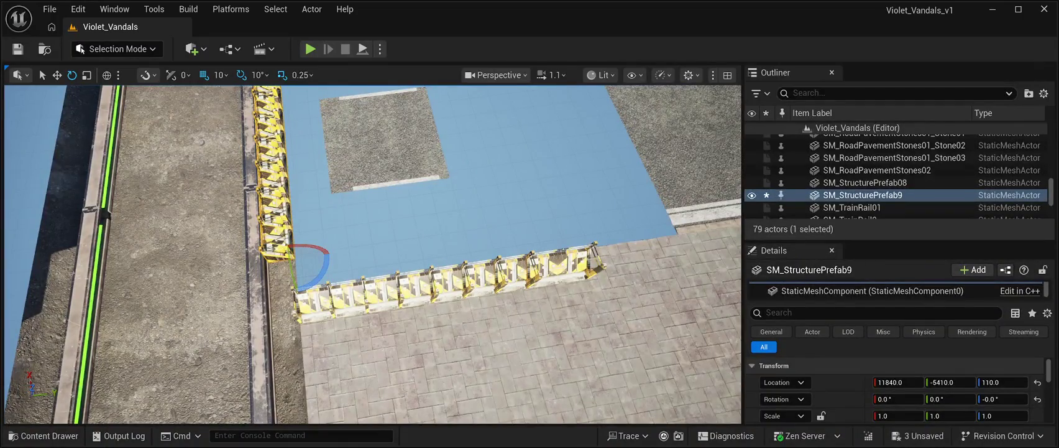
pyautogui.moveTo(308, 255)
pyautogui.mouseDown()
pyautogui.moveTo(429, 251)
pyautogui.moveTo(432, 228)
pyautogui.moveTo(454, 233)
pyautogui.moveTo(467, 267)
pyautogui.moveTo(457, 311)
pyautogui.moveTo(398, 314)
pyautogui.moveTo(362, 348)
pyautogui.mouseUp()
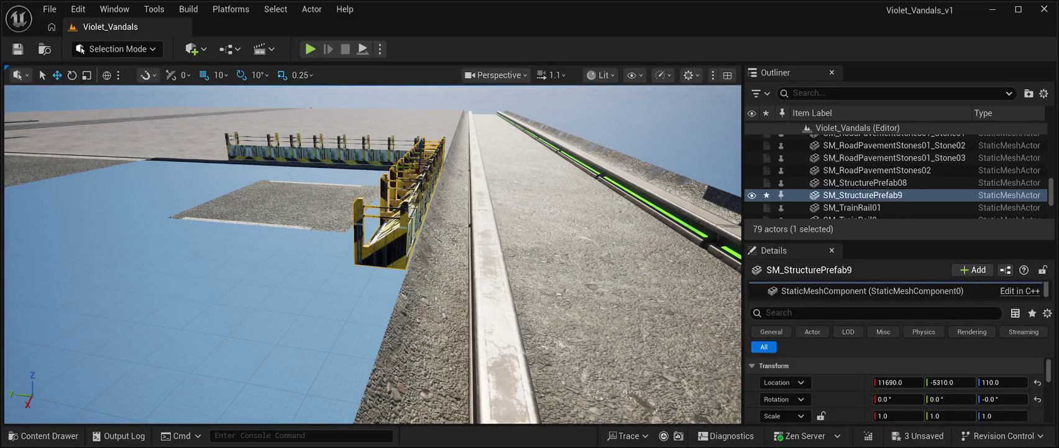
pyautogui.moveTo(400, 165); pyautogui.dragTo(407, 166)
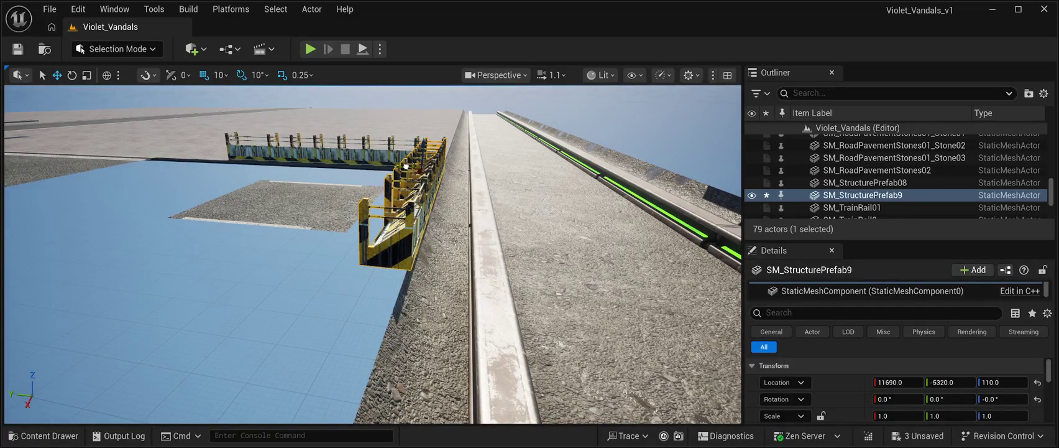
pyautogui.moveTo(405, 166)
pyautogui.mouseDown()
pyautogui.moveTo(355, 196)
pyautogui.moveTo(423, 199)
pyautogui.moveTo(450, 240)
pyautogui.mouseUp()
pyautogui.click(444, 268)
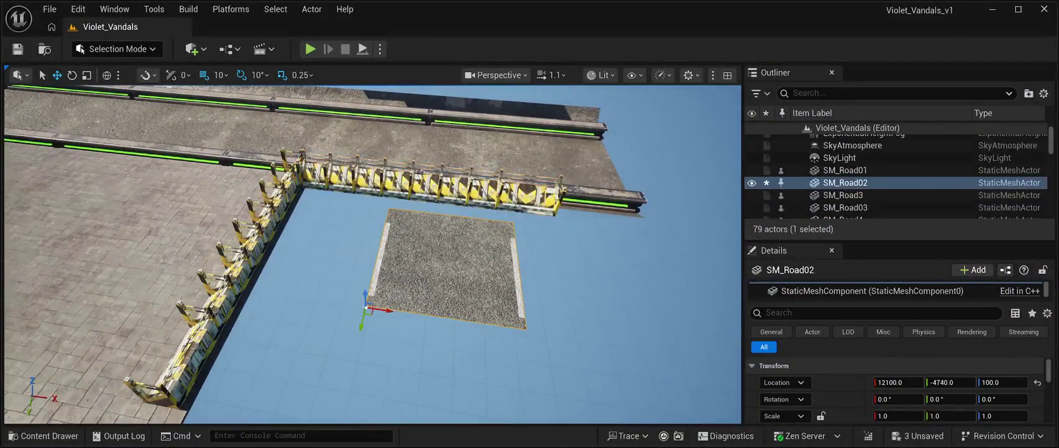
# Move the SM_Road02 gravel patch into the corner between the barricade rows
pyautogui.moveTo(381, 309); pyautogui.dragTo(277, 273)
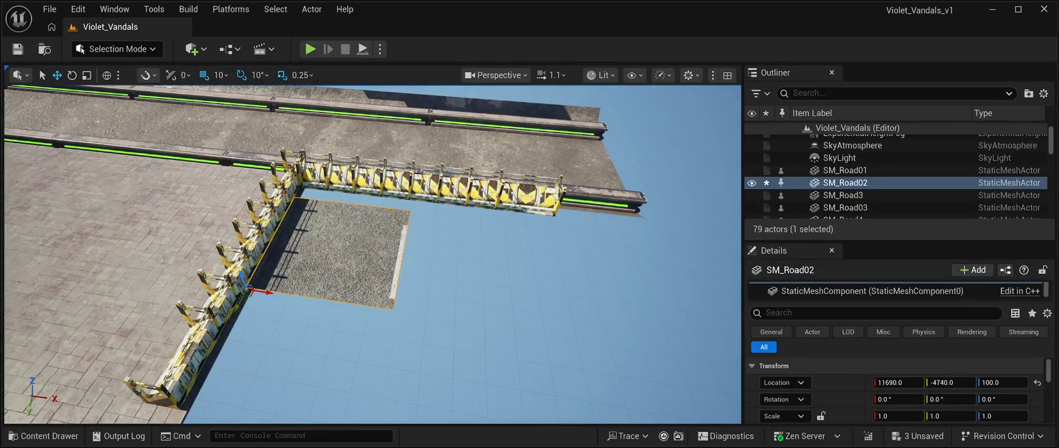
pyautogui.moveTo(267, 285)
pyautogui.mouseDown()
pyautogui.moveTo(280, 313)
pyautogui.moveTo(289, 304)
pyautogui.mouseUp()
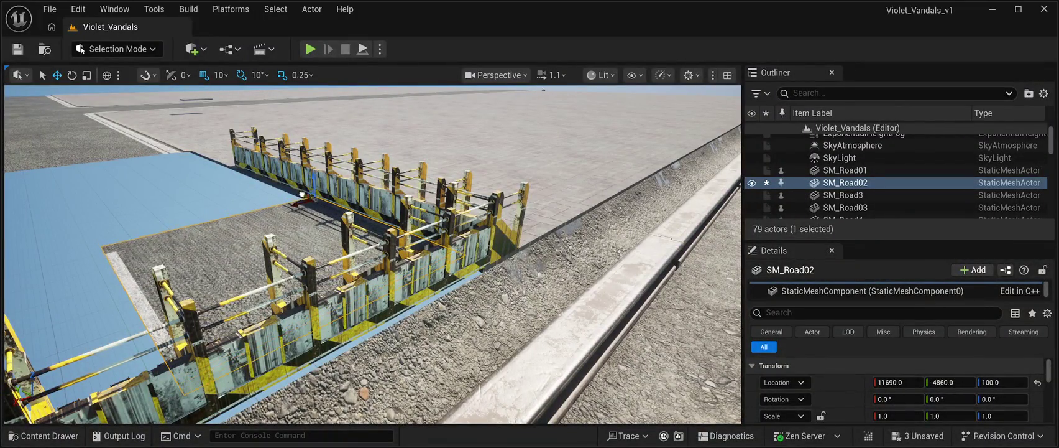
pyautogui.moveTo(308, 204); pyautogui.dragTo(311, 212)
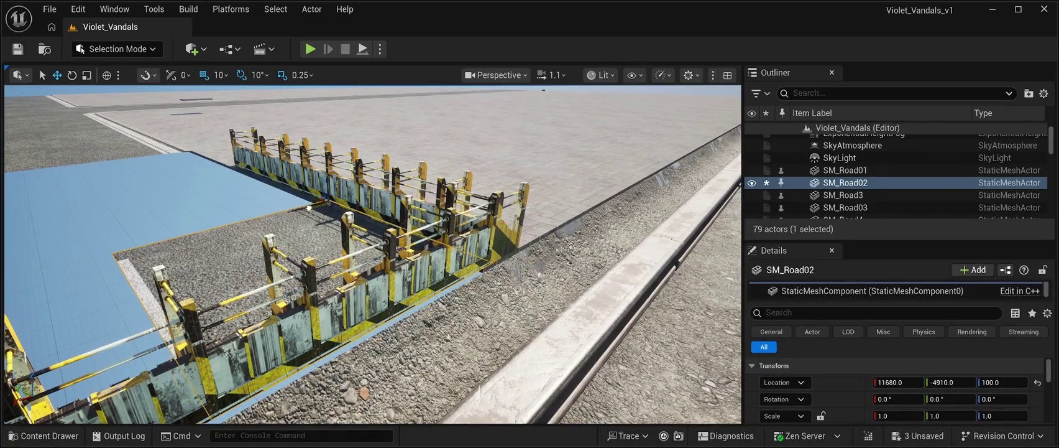
pyautogui.moveTo(373, 255); pyautogui.dragTo(472, 230)
pyautogui.moveTo(502, 314); pyautogui.dragTo(429, 392)
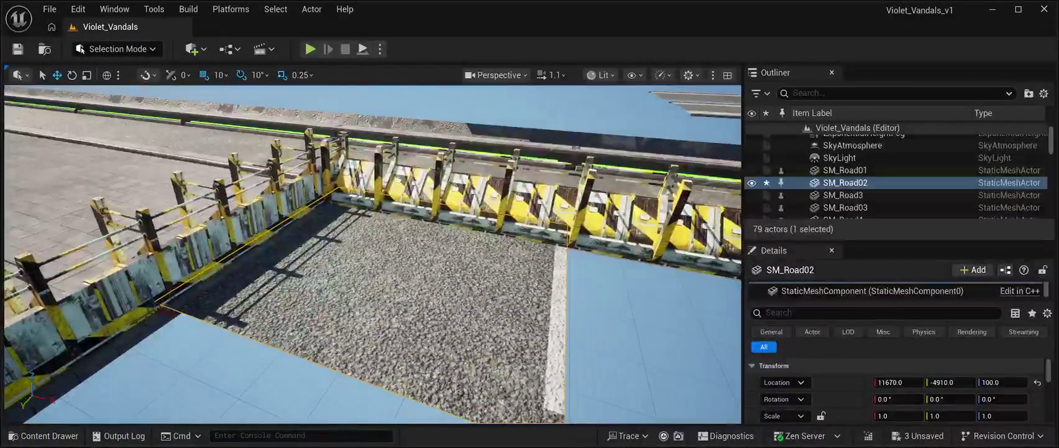
# Shift the turned barricade row along X beside the rail
pyautogui.click(429, 392)
pyautogui.moveTo(323, 200)
pyautogui.mouseDown()
pyautogui.moveTo(619, 213)
pyautogui.moveTo(609, 125)
pyautogui.mouseUp()
pyautogui.press('f')
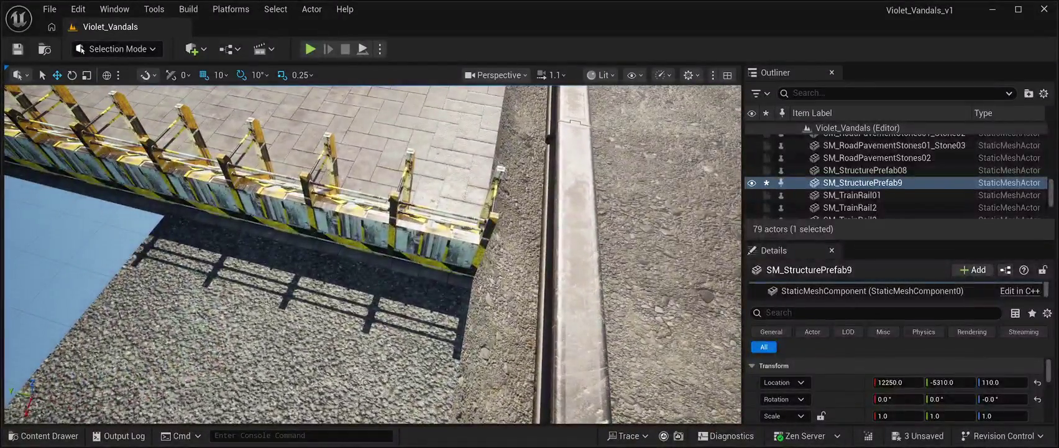
pyautogui.click(280, 323)
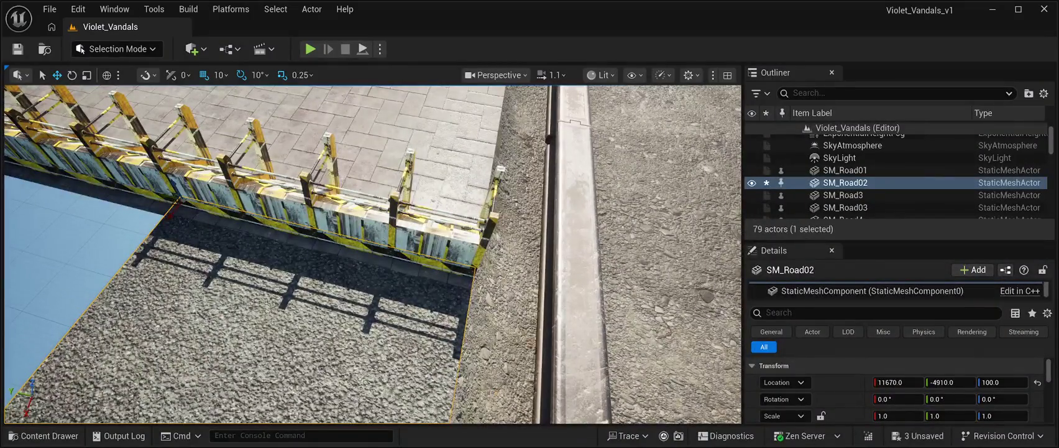
pyautogui.click(261, 206)
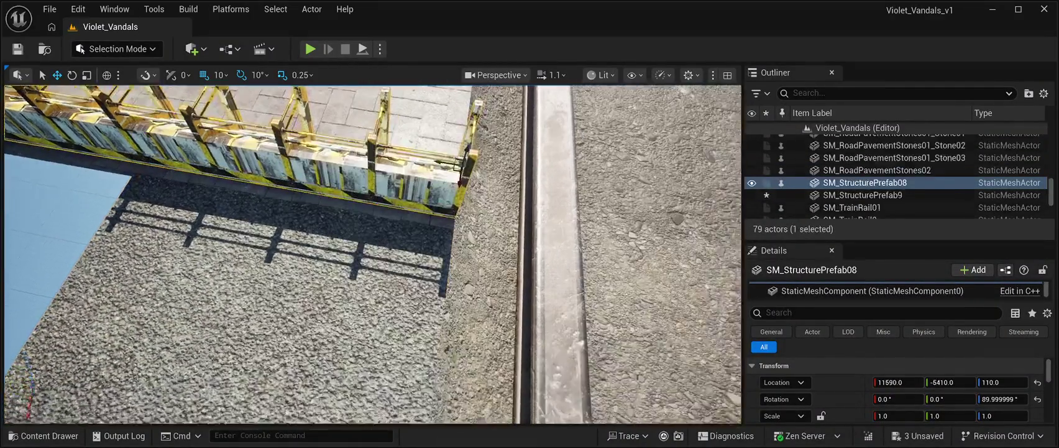
pyautogui.press('f')
pyautogui.scroll(3, 373, 249)
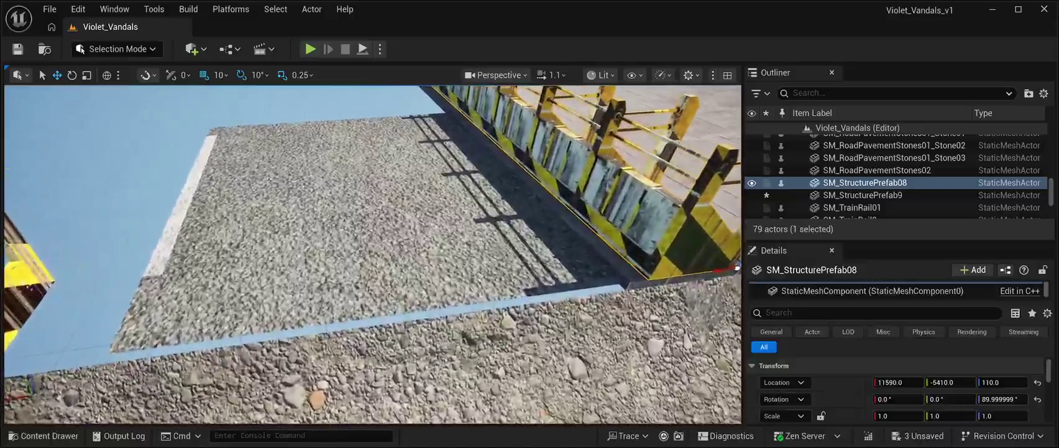
# Nudge SM_Road02 snug against the fences, ending at 11680, -4920, 100
pyautogui.click(348, 236)
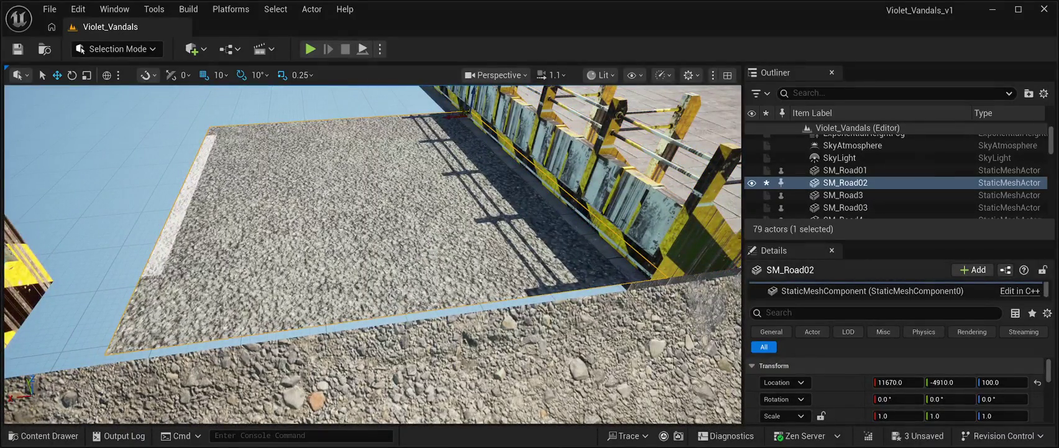
pyautogui.moveTo(462, 107); pyautogui.dragTo(463, 202)
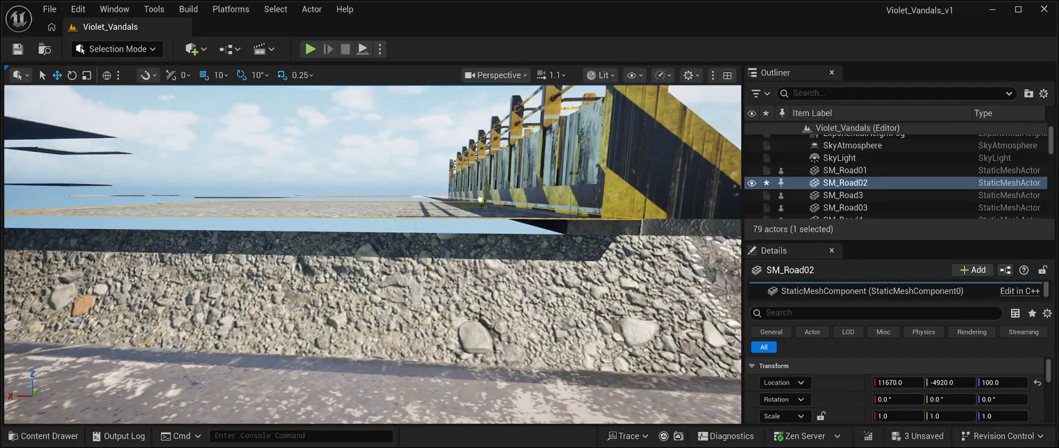
pyautogui.moveTo(480, 199); pyautogui.dragTo(477, 198)
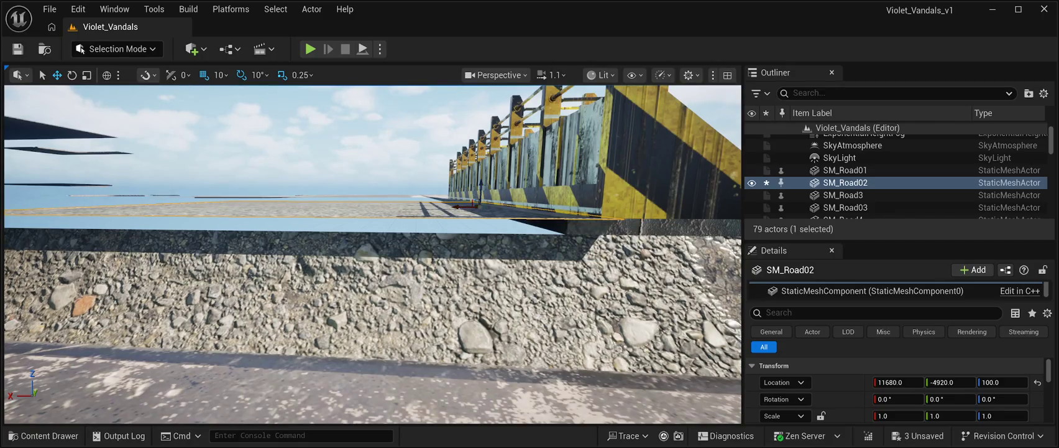
pyautogui.moveTo(373, 249)
pyautogui.mouseDown()
pyautogui.moveTo(324, 248)
pyautogui.moveTo(324, 267)
pyautogui.moveTo(373, 240)
pyautogui.moveTo(373, 280)
pyautogui.moveTo(373, 254)
pyautogui.moveTo(361, 255)
pyautogui.mouseUp()
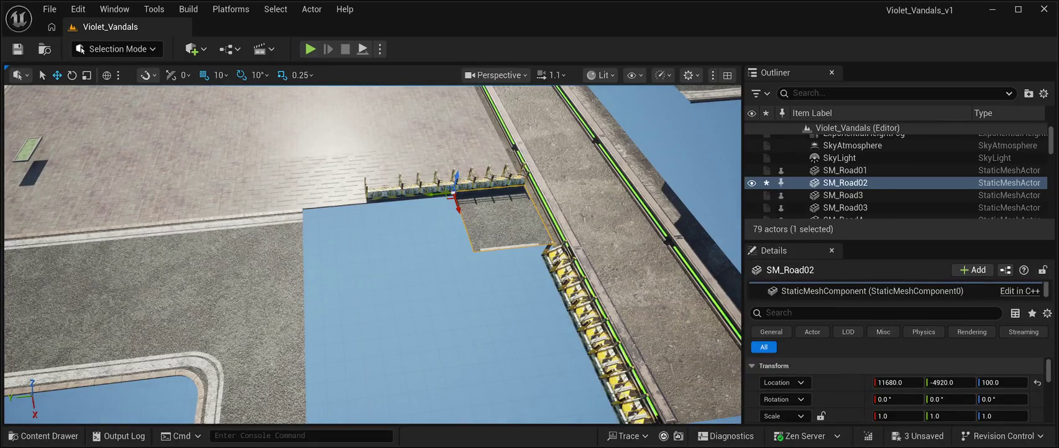
# Lay two copies of the gravel patch end to end along Y, the last at 11690, -3920, 100
pyautogui.hotkey('ctrl', 'd')
pyautogui.moveTo(436, 199); pyautogui.dragTo(360, 206)
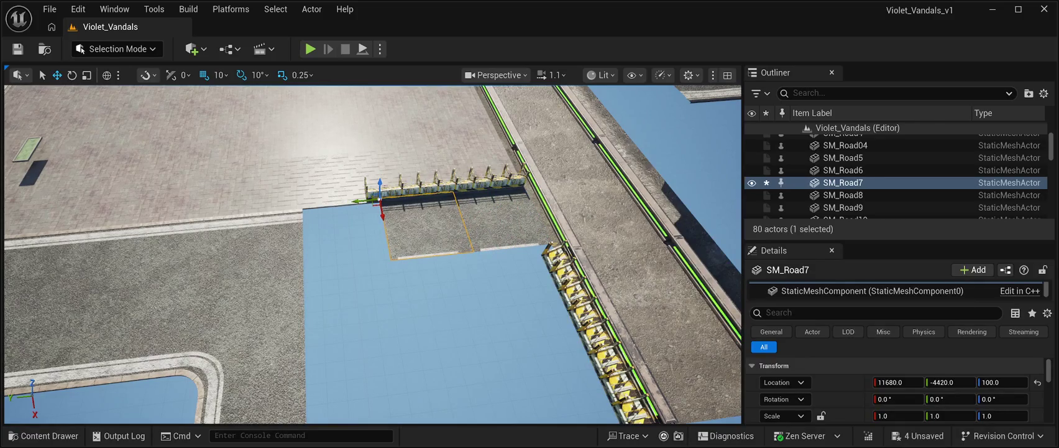
pyautogui.hotkey('ctrl', 'd')
pyautogui.moveTo(359, 201); pyautogui.dragTo(275, 195)
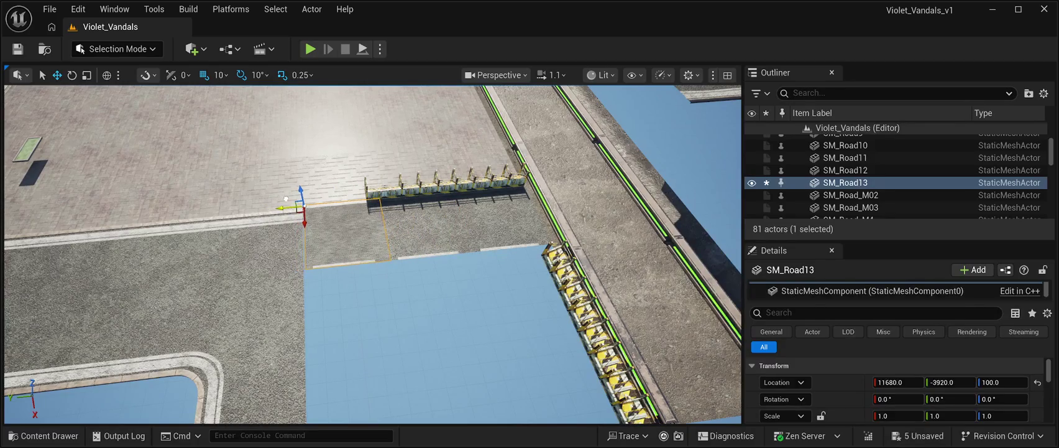
pyautogui.scroll(10, 284, 198)
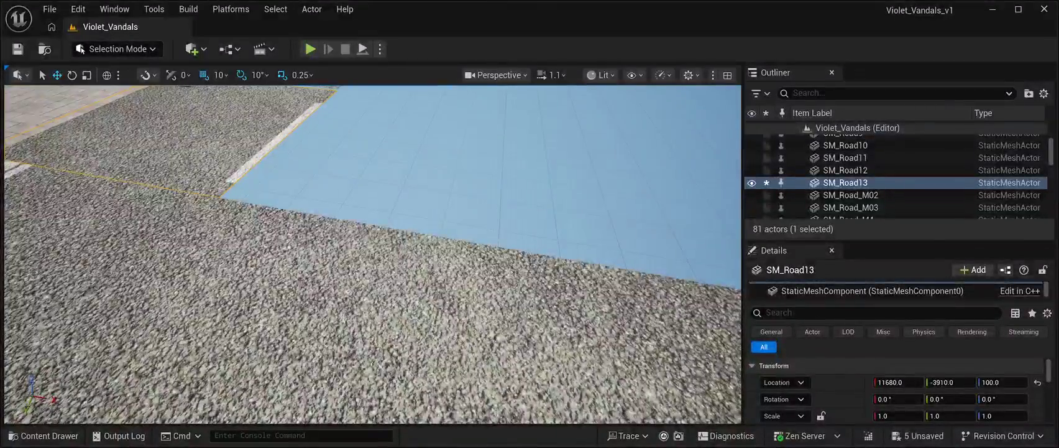
pyautogui.click(373, 248)
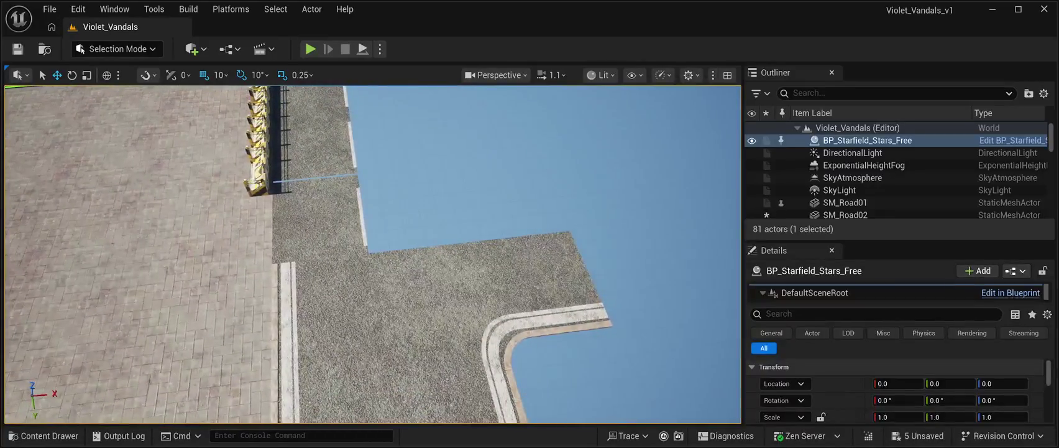
pyautogui.hotkey('ctrl', 'z')
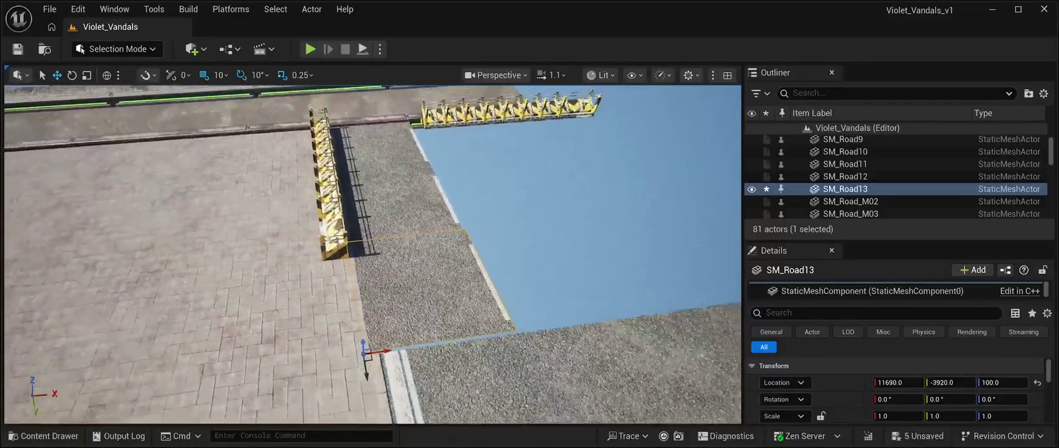
pyautogui.click(333, 187)
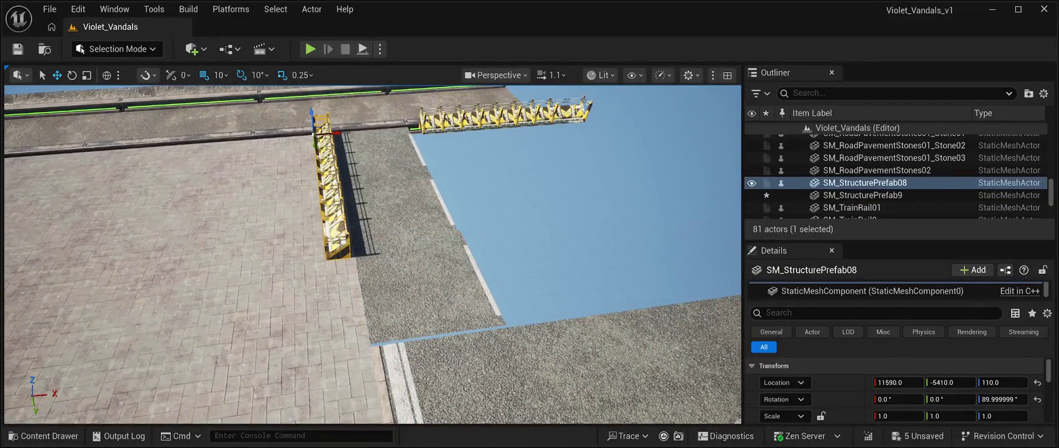
# Duplicate the barricade row and nudge the copy along the road
pyautogui.hotkey('ctrl', 'd')
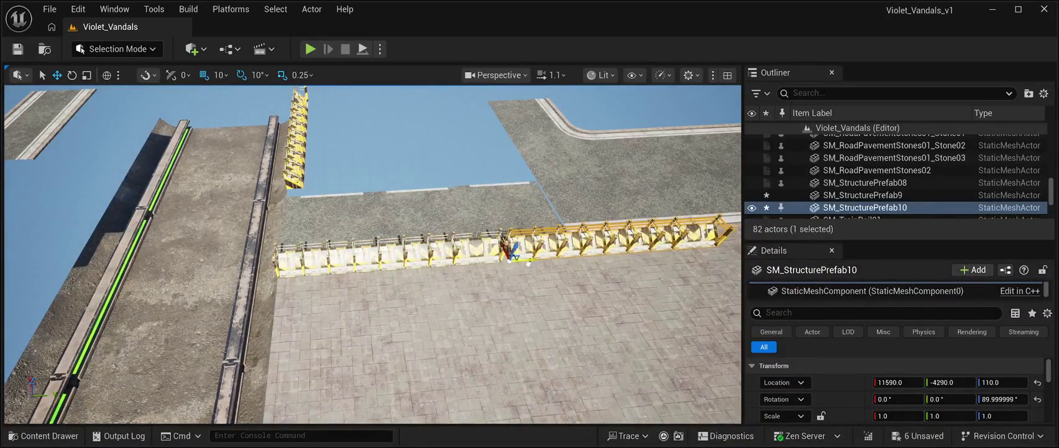
pyautogui.moveTo(496, 243); pyautogui.dragTo(494, 244)
pyautogui.press('f')
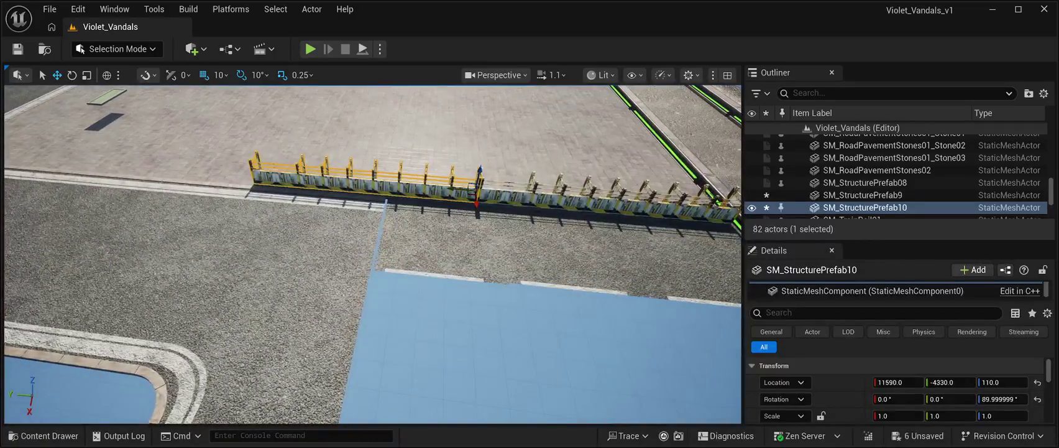
# Slide the yellow barrier segment left along X to close the gap at the corner
pyautogui.click(442, 243)
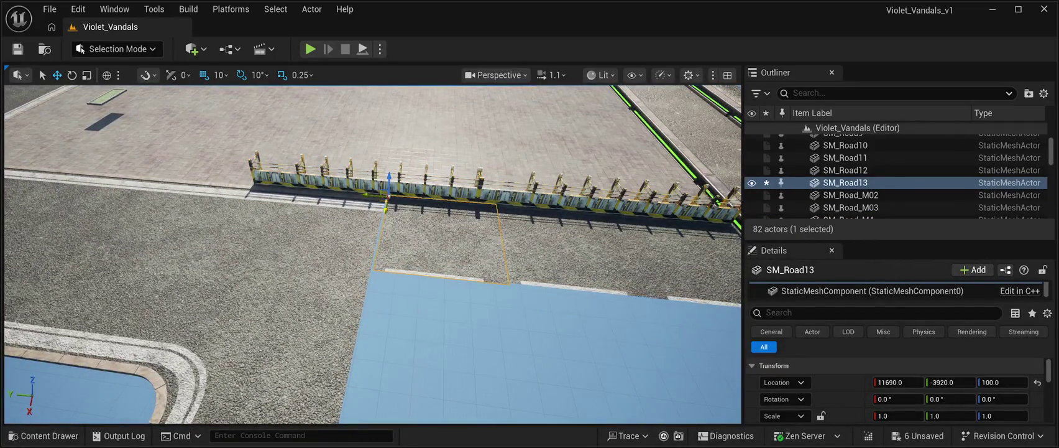
pyautogui.click(572, 248)
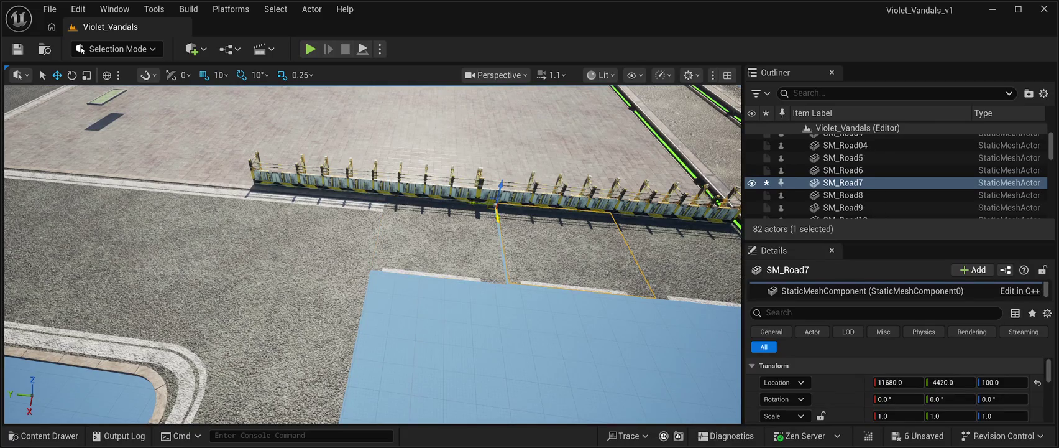
pyautogui.press('a')
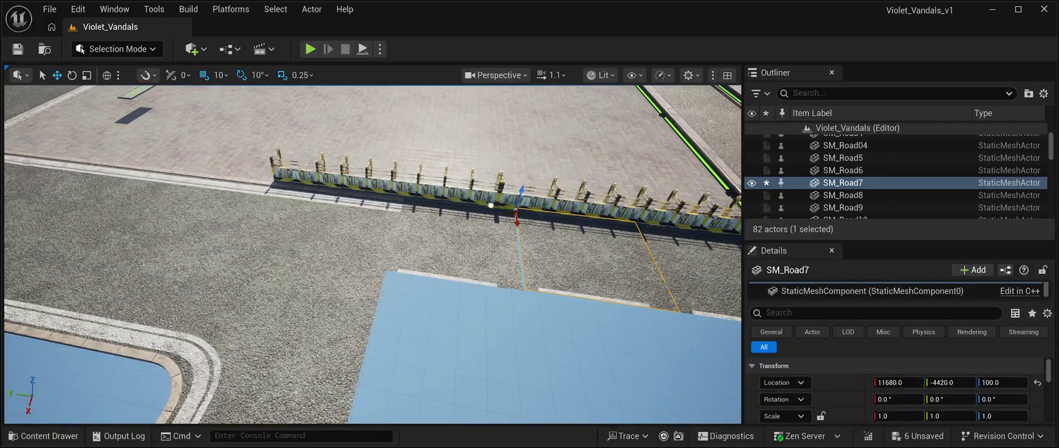
pyautogui.press('d')
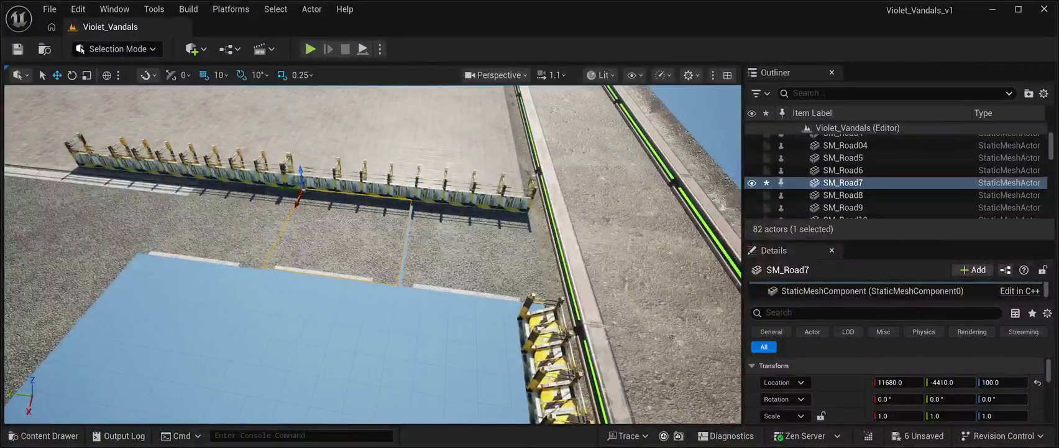
pyautogui.click(436, 249)
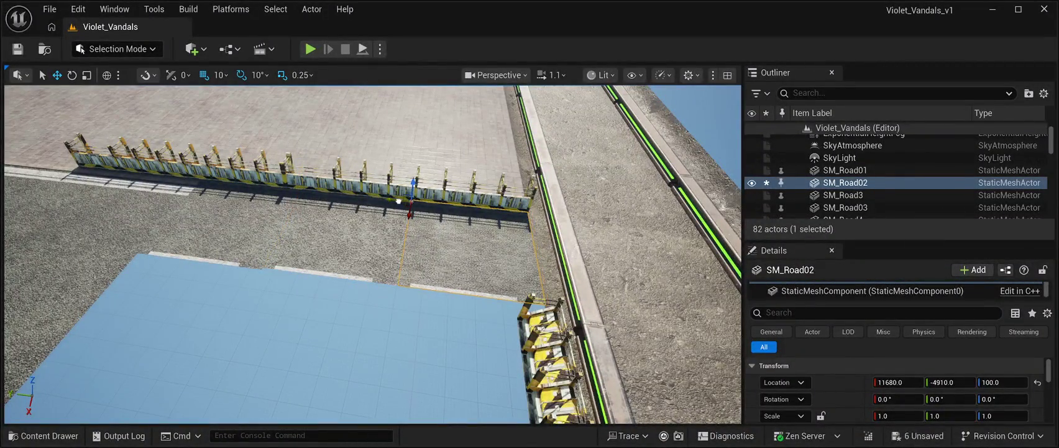
pyautogui.moveTo(395, 200)
pyautogui.mouseDown()
pyautogui.moveTo(292, 205)
pyautogui.moveTo(224, 189)
pyautogui.mouseUp()
pyautogui.click(435, 231)
pyautogui.moveTo(388, 238)
pyautogui.mouseDown()
pyautogui.moveTo(294, 231)
pyautogui.moveTo(330, 267)
pyautogui.moveTo(393, 375)
pyautogui.moveTo(397, 366)
pyautogui.moveTo(366, 311)
pyautogui.moveTo(372, 379)
pyautogui.mouseUp()
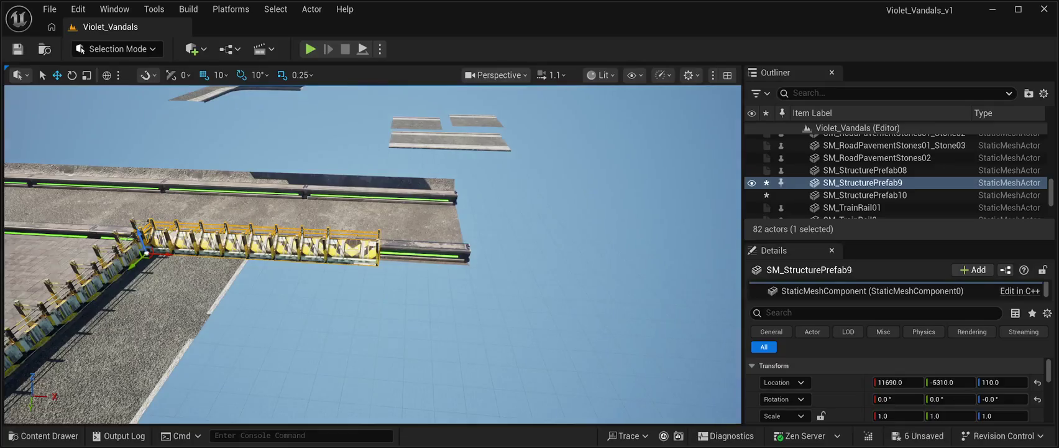
# Extend the yellow barrier line with a copy along X and add a road tile beside the road
pyautogui.hotkey('ctrl', 'd')
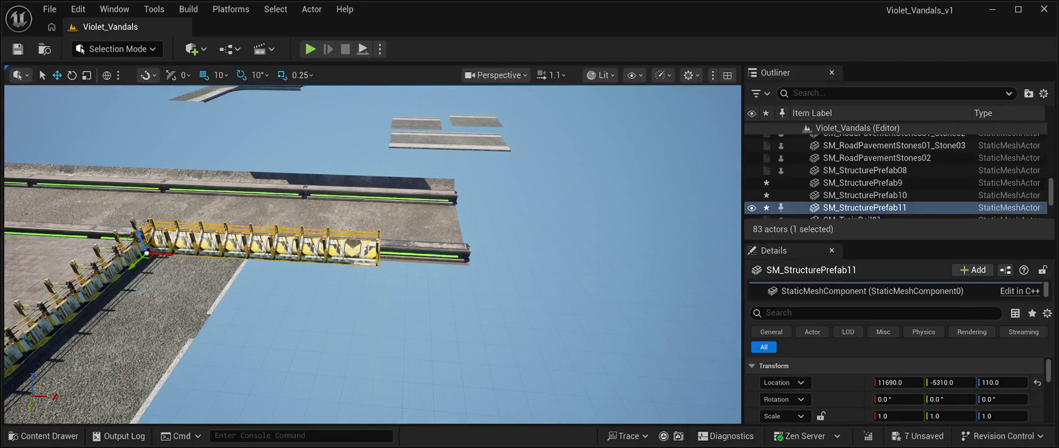
pyautogui.moveTo(170, 255)
pyautogui.mouseDown()
pyautogui.moveTo(441, 275)
pyautogui.moveTo(403, 273)
pyautogui.mouseUp()
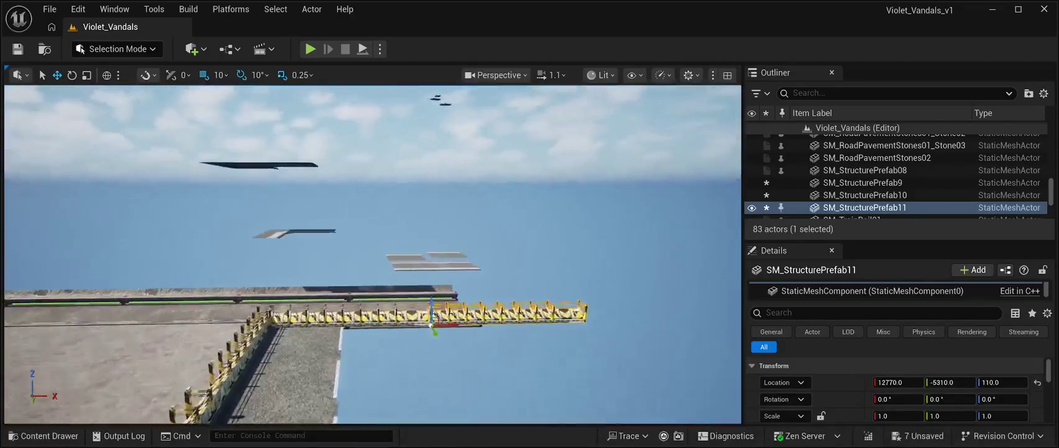
pyautogui.click(299, 335)
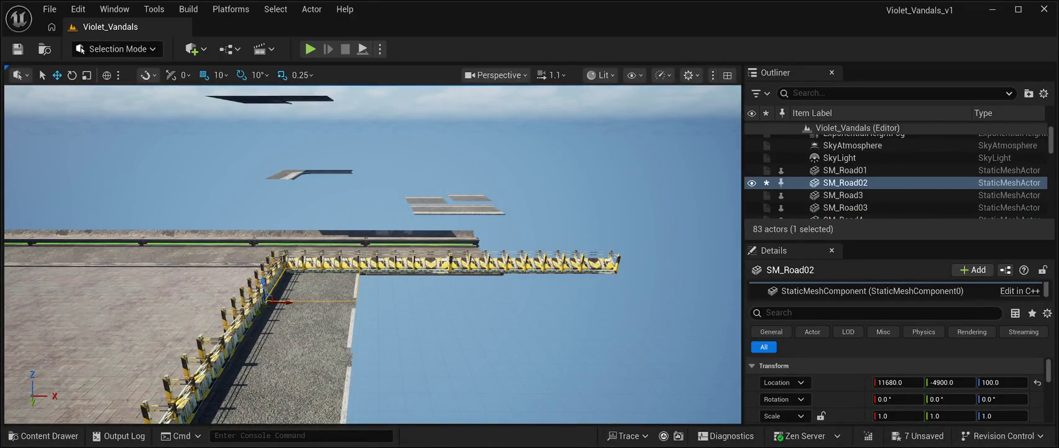
pyautogui.hotkey('ctrl', 'd')
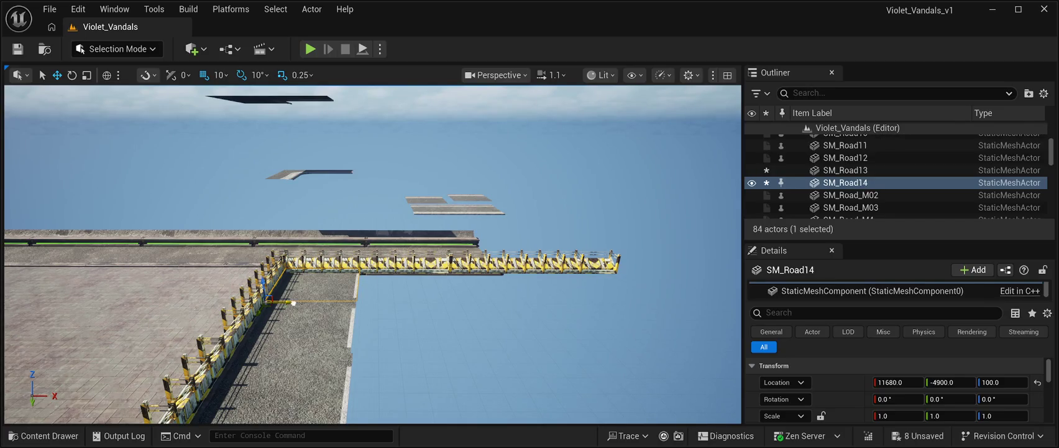
pyautogui.moveTo(293, 303)
pyautogui.mouseDown()
pyautogui.moveTo(428, 311)
pyautogui.moveTo(387, 311)
pyautogui.mouseUp()
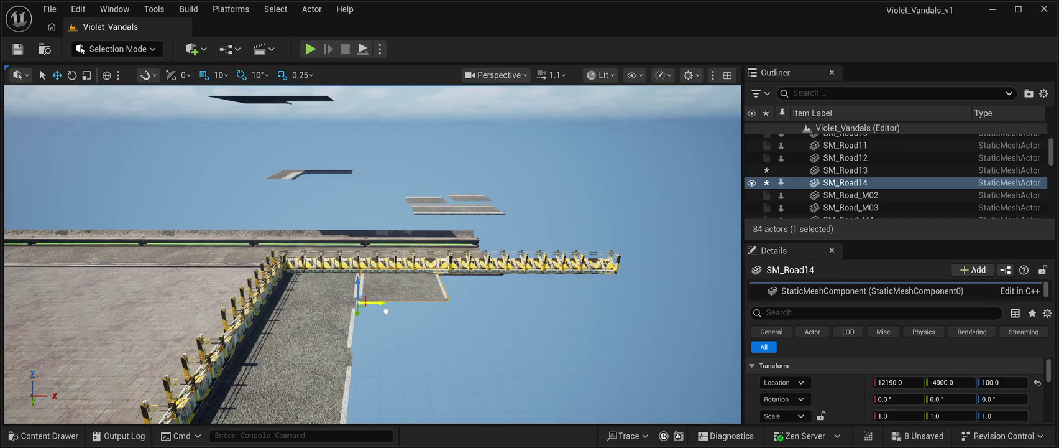
pyautogui.press('w')
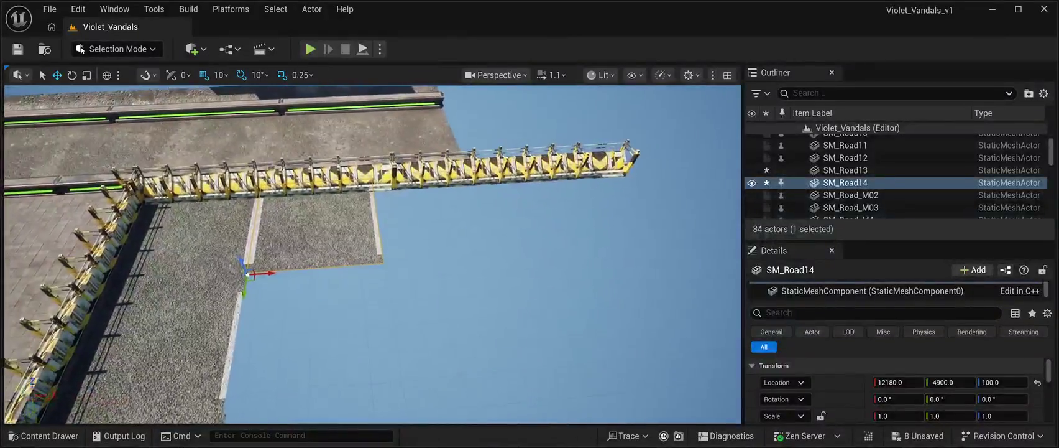
# Select the BP_Starfield_Stars_Free actor and duplicate it twice
pyautogui.click(868, 140)
pyautogui.press('w')
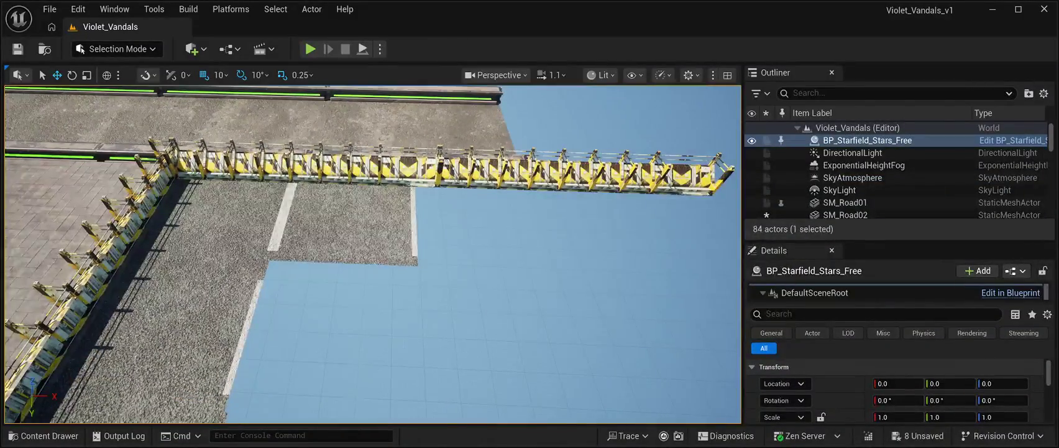
pyautogui.hotkey('ctrl', 'd')
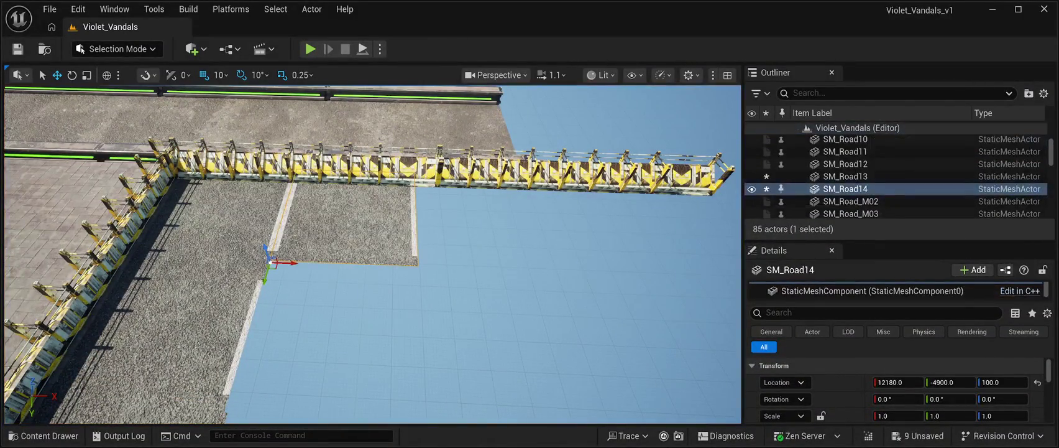
pyautogui.hotkey('ctrl', 'd')
# Add two more copies of SM_Road14 along the row, reaching 13180, -4900, 100
pyautogui.click(560, 311)
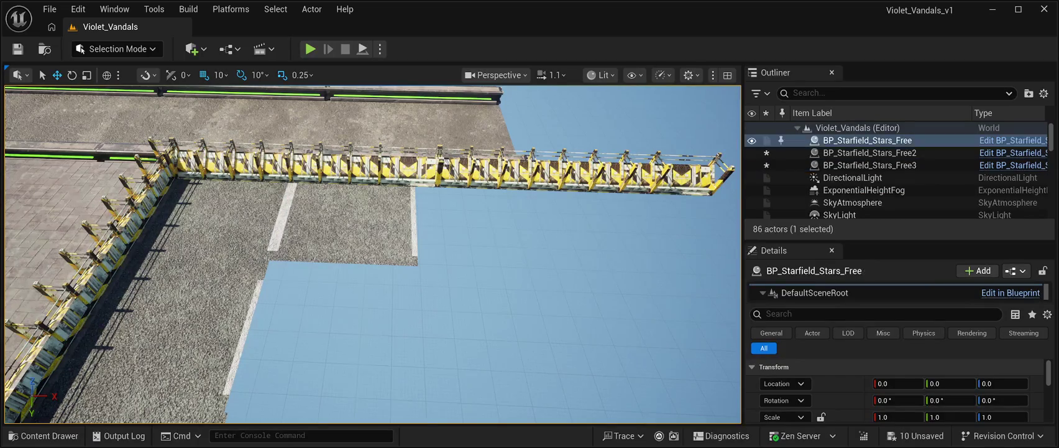
pyautogui.click(349, 224)
pyautogui.hotkey('ctrl', 'd')
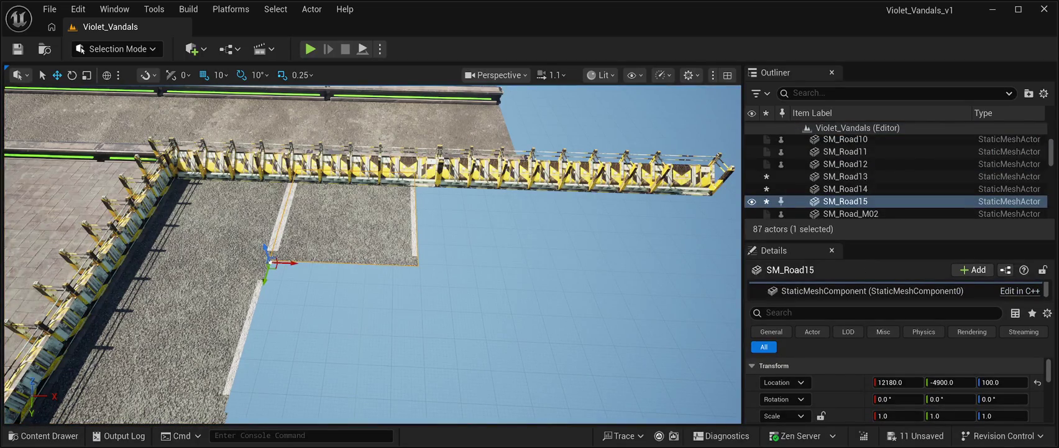
pyautogui.moveTo(289, 263); pyautogui.dragTo(529, 269)
pyautogui.hotkey('ctrl', 'd')
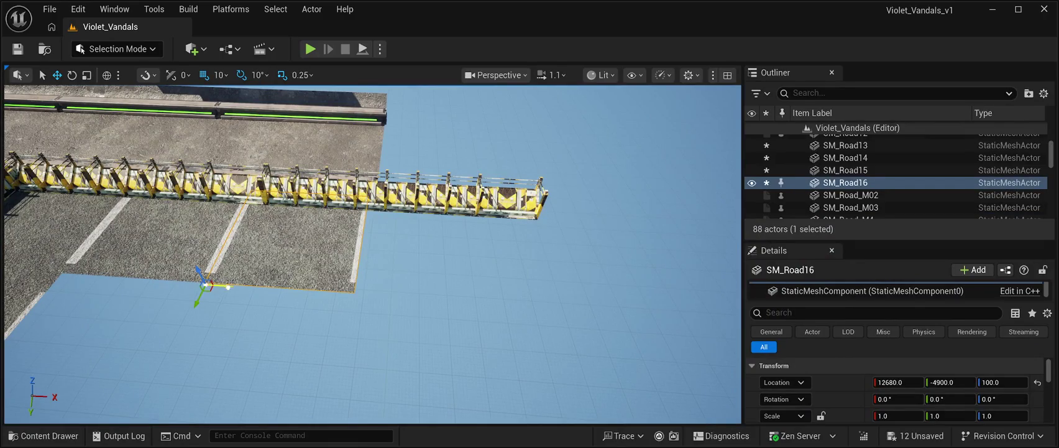
pyautogui.moveTo(228, 287); pyautogui.dragTo(379, 301)
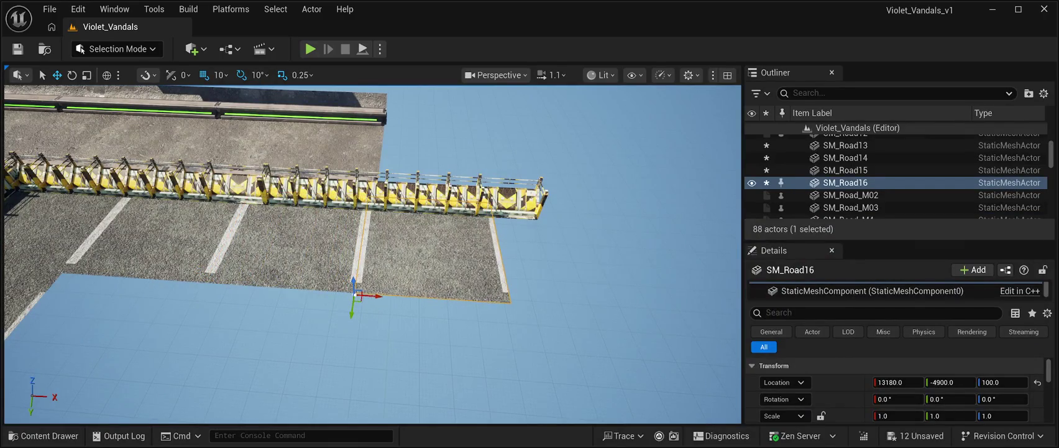
pyautogui.press('Right')
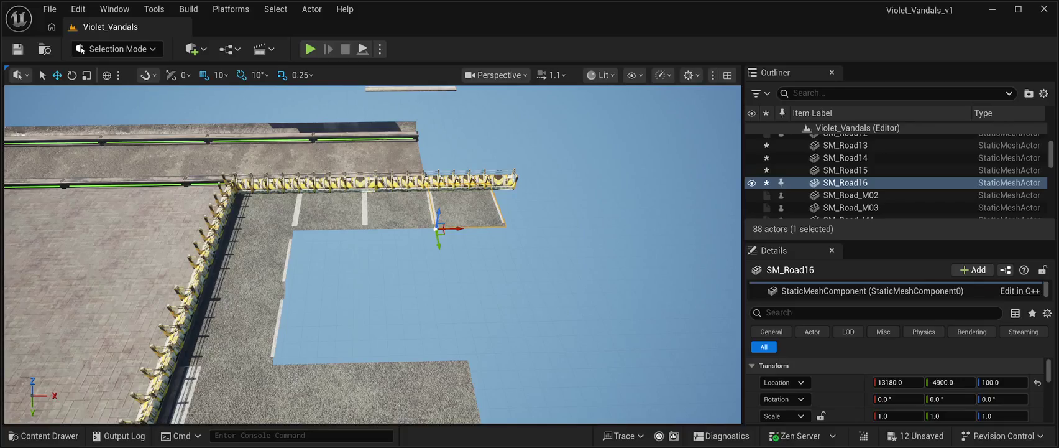
# Start a second row of road tiles from SM_Road7, copying tiles rightward along it
pyautogui.click(249, 261)
pyautogui.hotkey('ctrl', 'd')
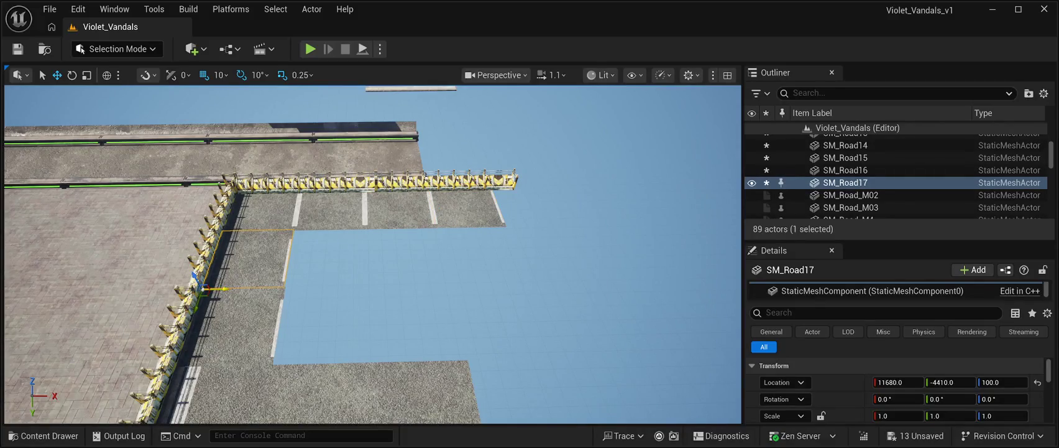
pyautogui.moveTo(224, 289)
pyautogui.mouseDown()
pyautogui.moveTo(329, 288)
pyautogui.moveTo(307, 287)
pyautogui.mouseUp()
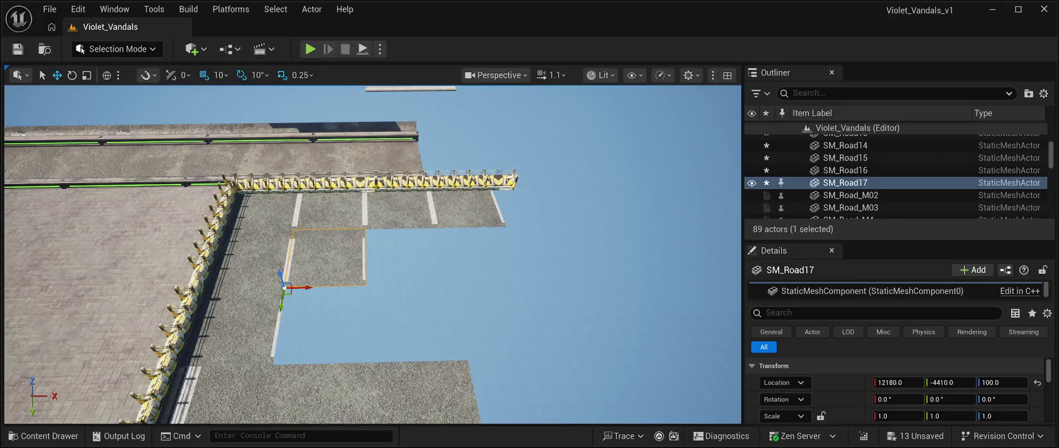
pyautogui.press('Escape')
pyautogui.hotkey('ctrl', 'v')
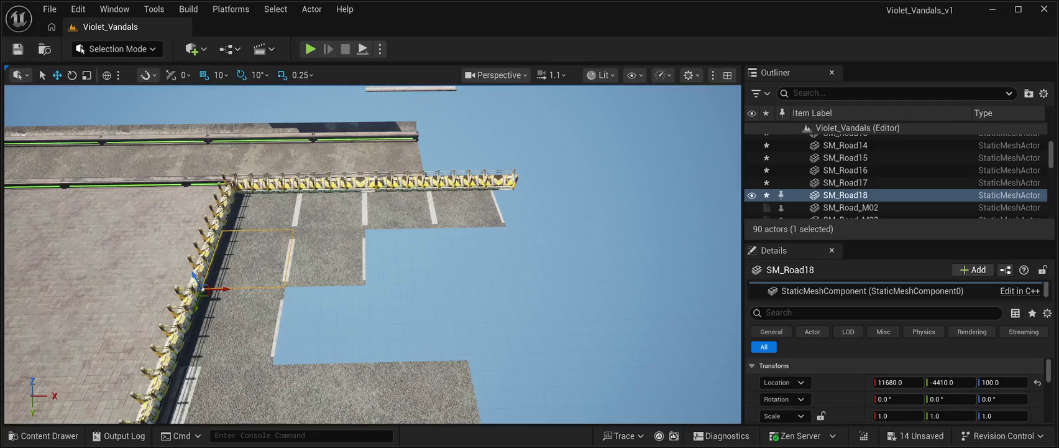
pyautogui.click(845, 182)
pyautogui.hotkey('ctrl', 'd')
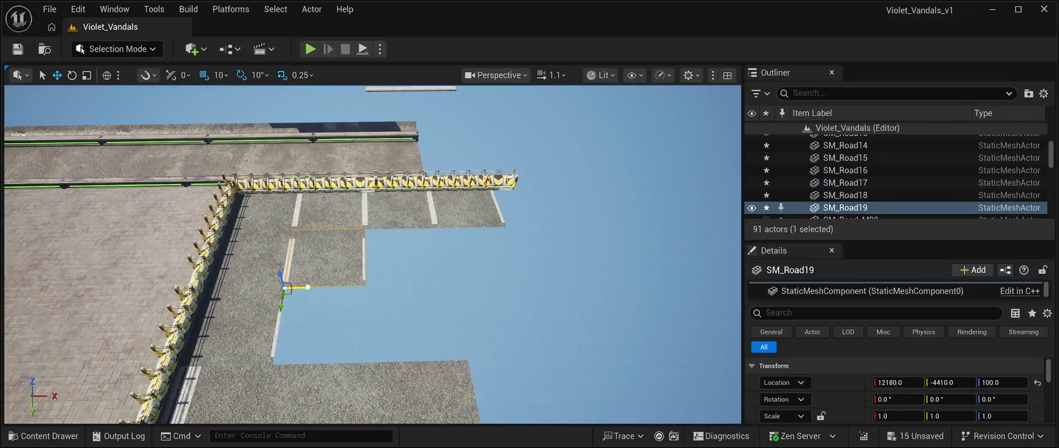
pyautogui.moveTo(308, 287)
pyautogui.mouseDown()
pyautogui.moveTo(477, 284)
pyautogui.moveTo(468, 284)
pyautogui.mouseUp()
pyautogui.hotkey('ctrl', 'd')
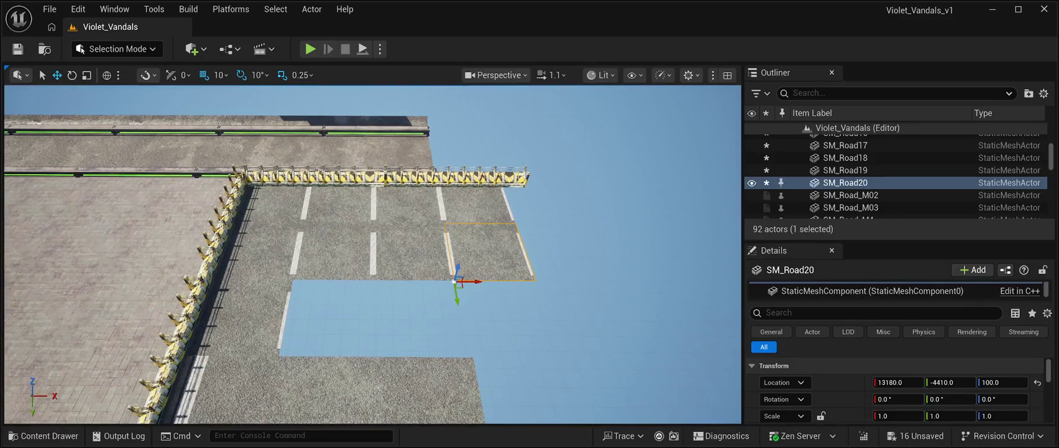
# Start a third row with copies of the second row's first tile, extending it rightward
pyautogui.click(336, 252)
pyautogui.hotkey('ctrl', 'd')
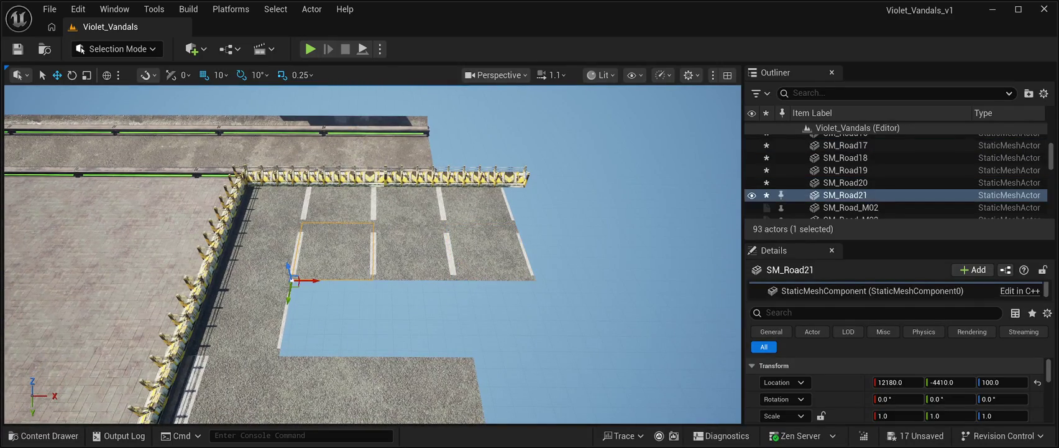
pyautogui.moveTo(289, 296); pyautogui.dragTo(274, 370)
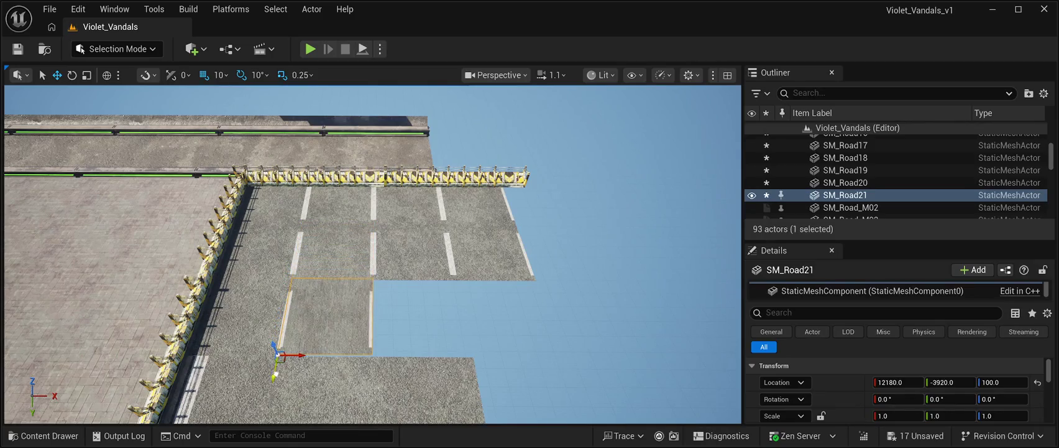
pyautogui.hotkey('ctrl', 'd')
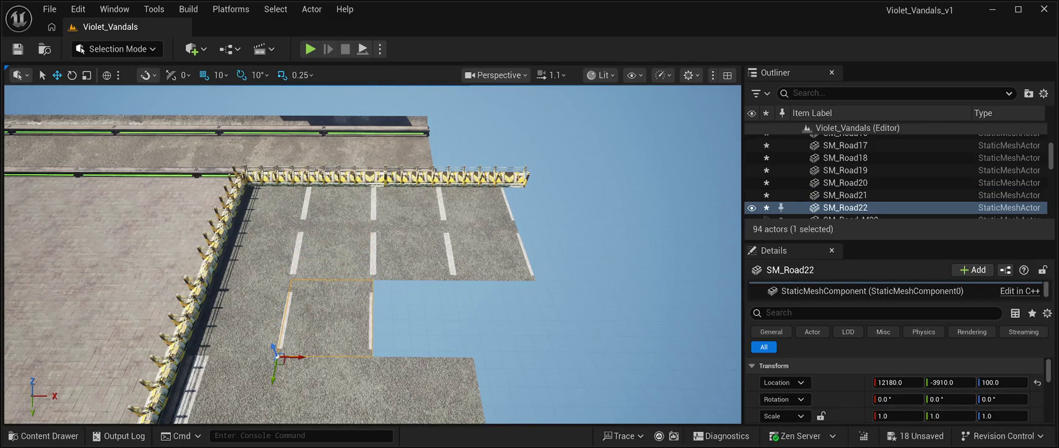
pyautogui.moveTo(300, 356); pyautogui.dragTo(488, 363)
pyautogui.hotkey('ctrl', 'd')
# Save the level with the new road rows in place
pyautogui.moveTo(373, 249); pyautogui.dragTo(299, 212)
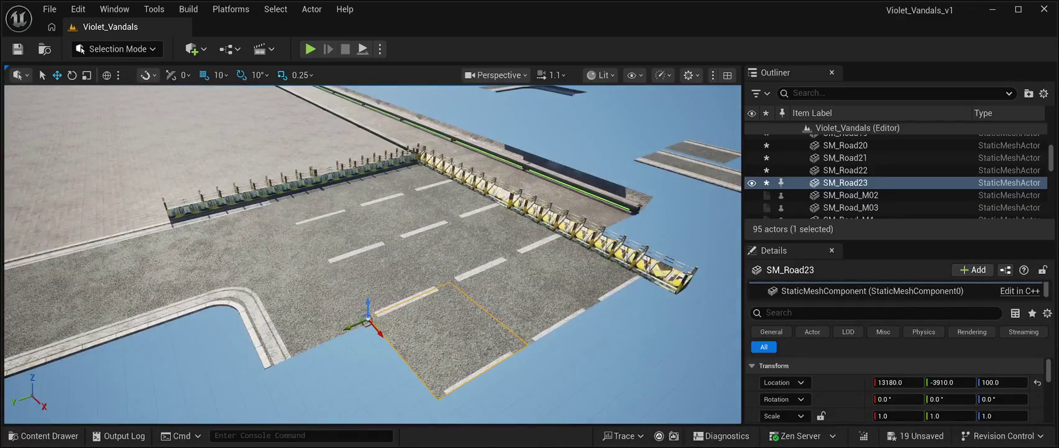
pyautogui.hotkey('ctrl', 's')
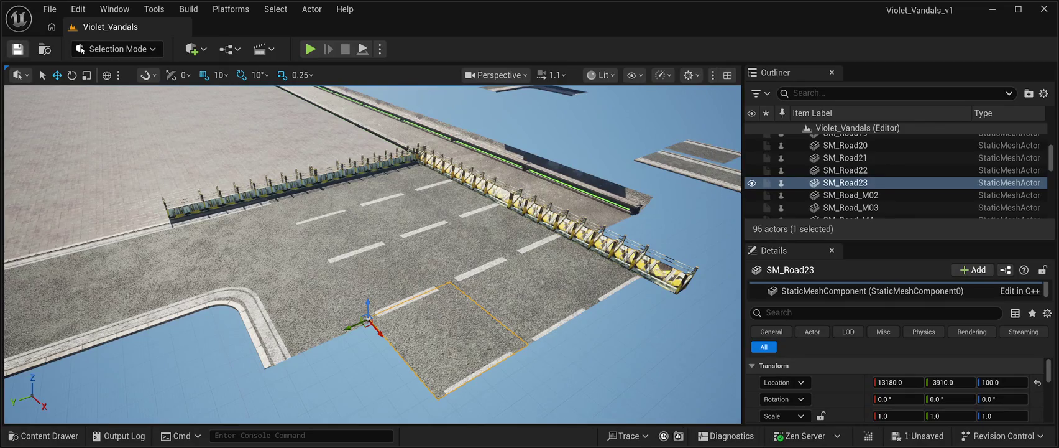
pyautogui.moveTo(373, 248)
pyautogui.mouseDown()
pyautogui.moveTo(348, 211)
pyautogui.moveTo(370, 245)
pyautogui.moveTo(317, 212)
pyautogui.moveTo(366, 243)
pyautogui.moveTo(361, 236)
pyautogui.mouseUp()
pyautogui.click(473, 180)
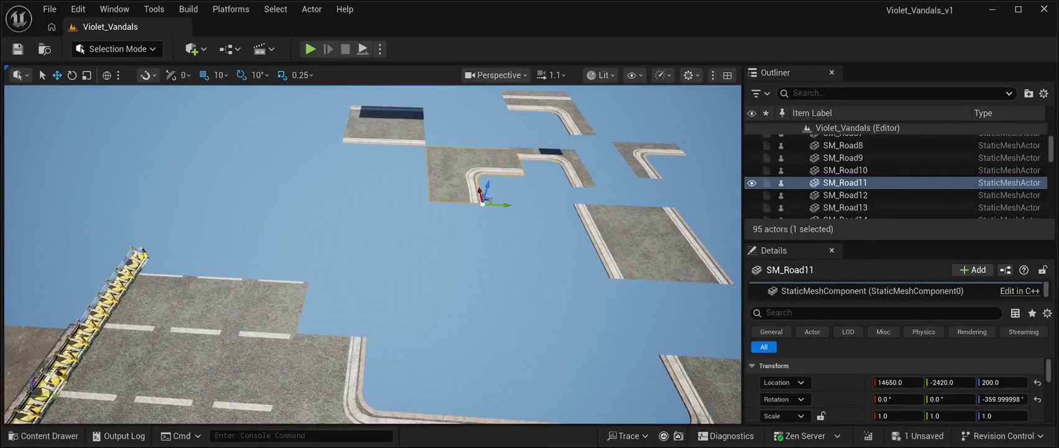
# Move SM_Road11 to 13210, -3410, 100, flush and level with the neighbouring road tiles
pyautogui.moveTo(506, 207); pyautogui.dragTo(387, 220)
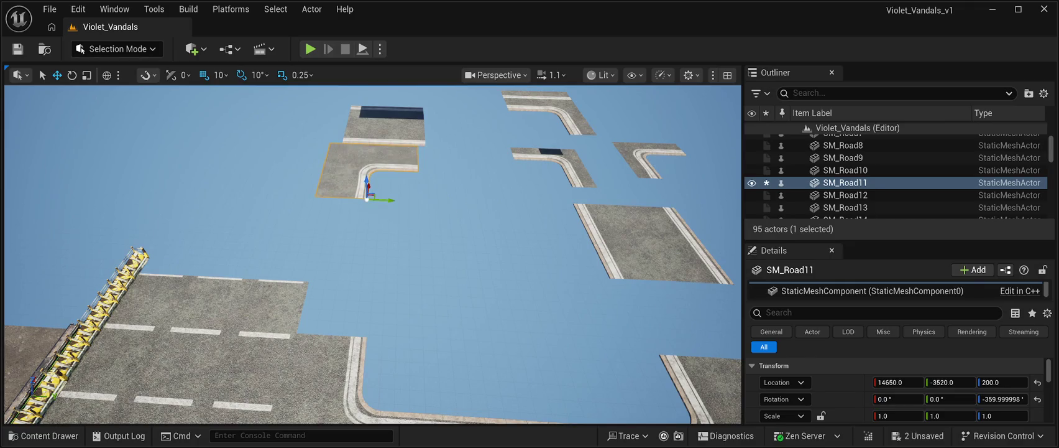
pyautogui.moveTo(367, 185)
pyautogui.mouseDown()
pyautogui.moveTo(368, 258)
pyautogui.moveTo(317, 298)
pyautogui.mouseUp()
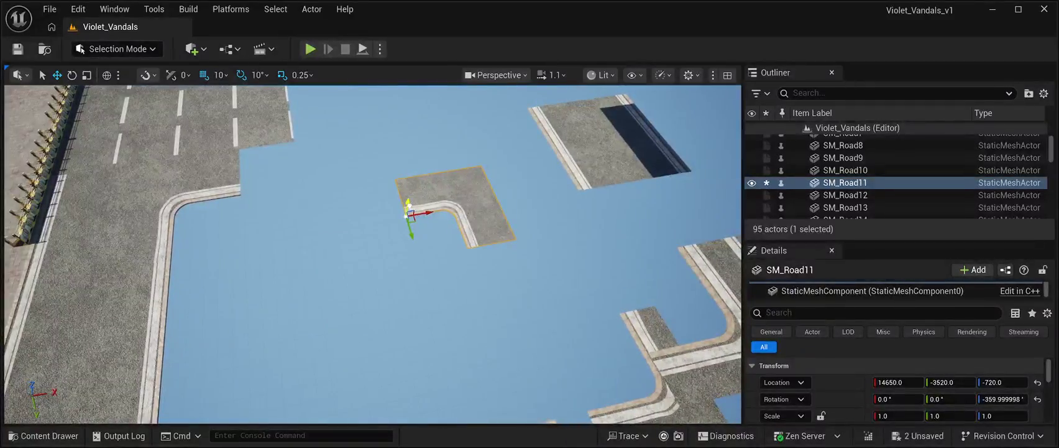
pyautogui.moveTo(410, 205)
pyautogui.mouseDown()
pyautogui.moveTo(405, 171)
pyautogui.moveTo(274, 203)
pyautogui.moveTo(252, 178)
pyautogui.mouseUp()
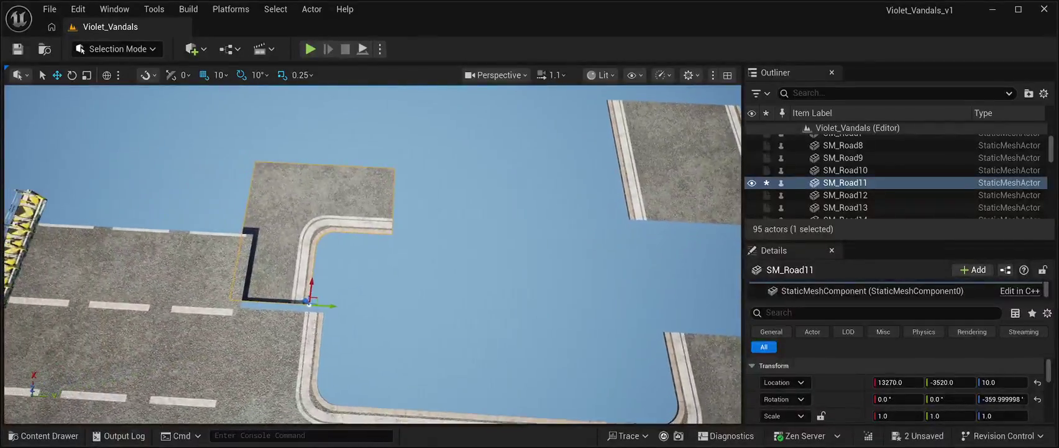
pyautogui.moveTo(336, 307)
pyautogui.mouseDown()
pyautogui.moveTo(353, 307)
pyautogui.moveTo(324, 311)
pyautogui.mouseUp()
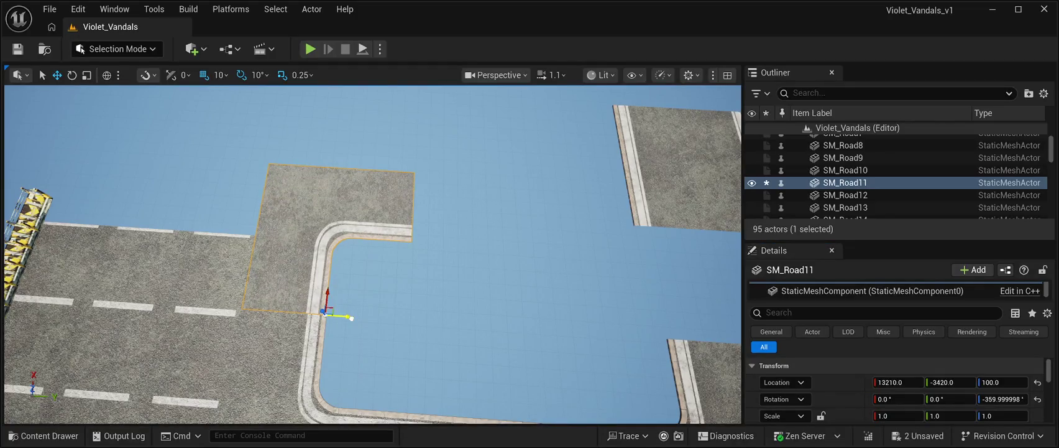
pyautogui.moveTo(351, 317)
pyautogui.mouseDown()
pyautogui.moveTo(330, 295)
pyautogui.moveTo(338, 267)
pyautogui.moveTo(336, 277)
pyautogui.mouseUp()
pyautogui.click(325, 314)
pyautogui.click(277, 292)
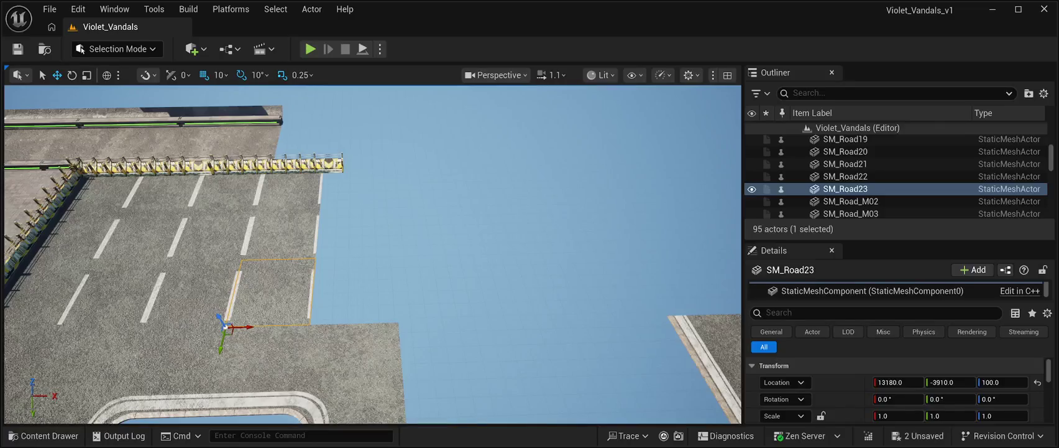
# Lay three copies of SM_Road23 edge to edge, the last SM_Road26 at 13680, -4900, 100
pyautogui.hotkey('ctrl', 'd')
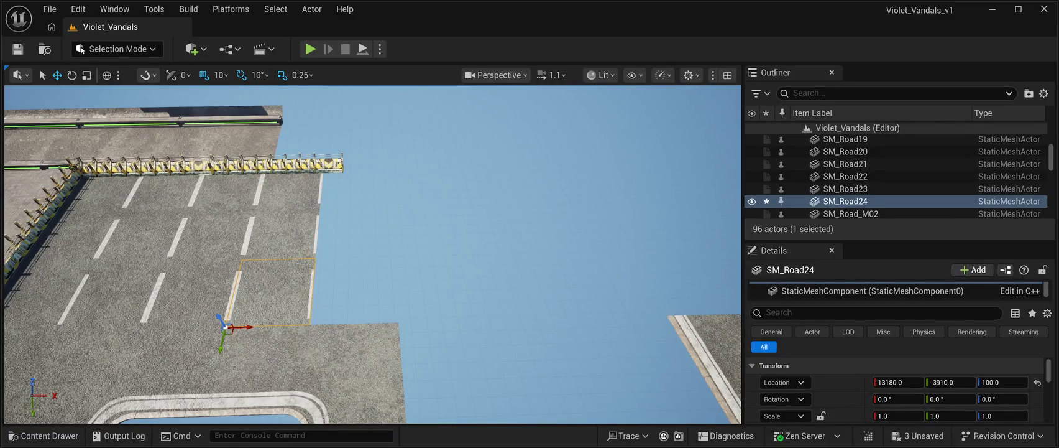
pyautogui.moveTo(247, 326); pyautogui.dragTo(334, 327)
pyautogui.hotkey('ctrl', 'd')
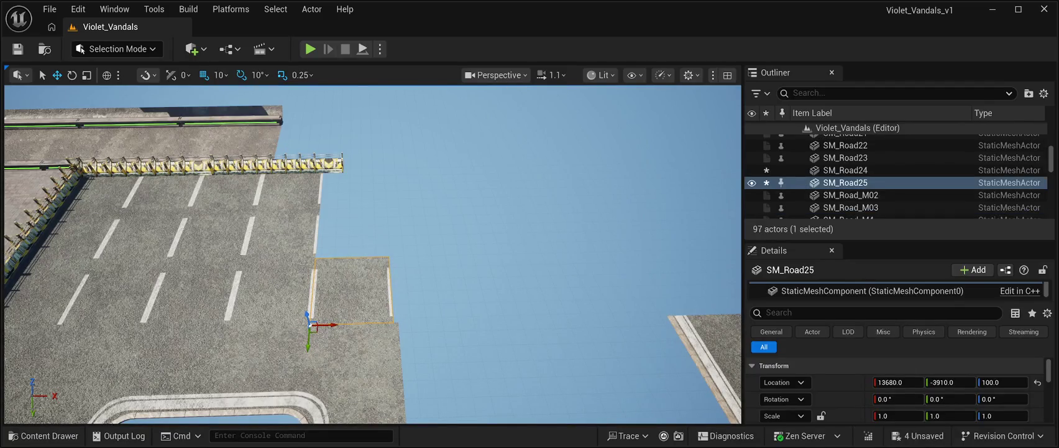
pyautogui.moveTo(289, 361); pyautogui.dragTo(293, 291)
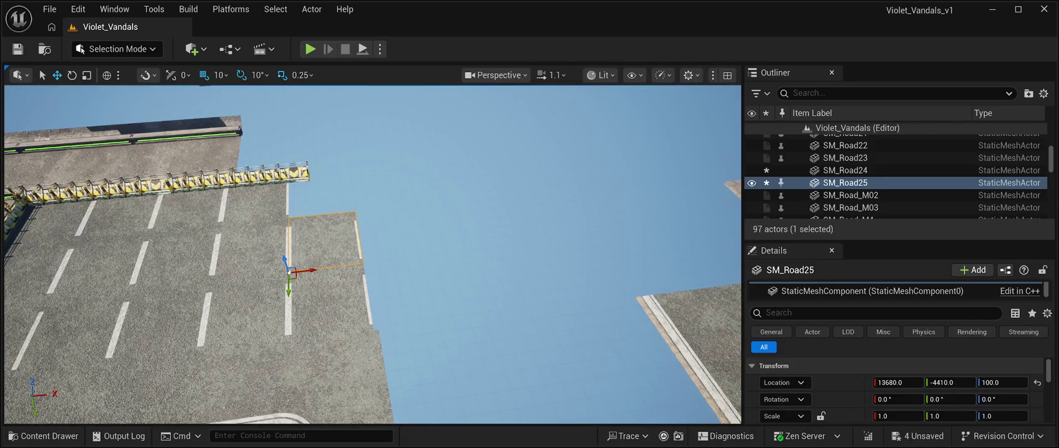
pyautogui.hotkey('ctrl', 'd')
pyautogui.moveTo(304, 288); pyautogui.dragTo(307, 235)
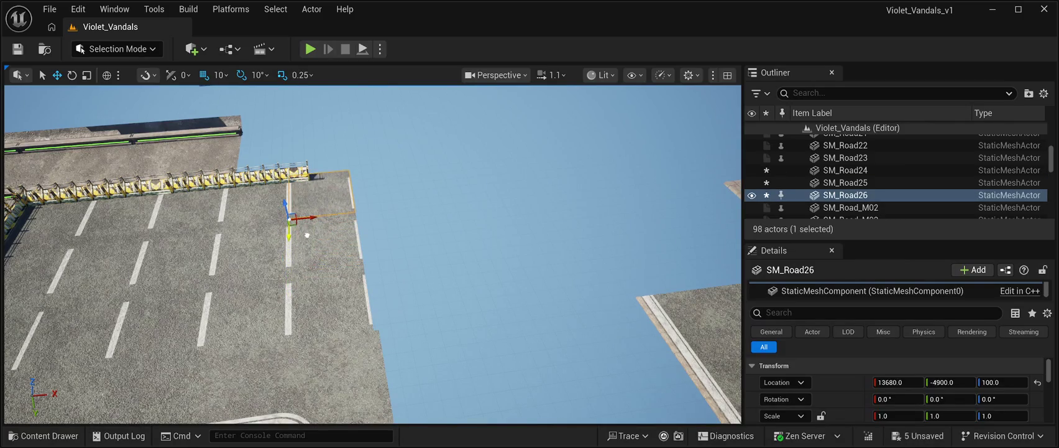
pyautogui.doubleClick(867, 140)
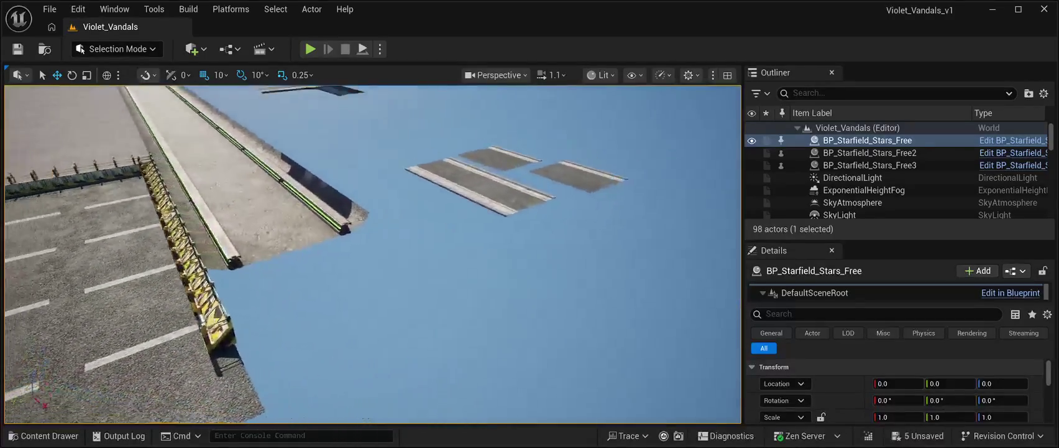
# Duplicate SM_TrainRail10 into SM_TrainRail11 at 14200, -5410, 100 at the trough's end
pyautogui.click(311, 199)
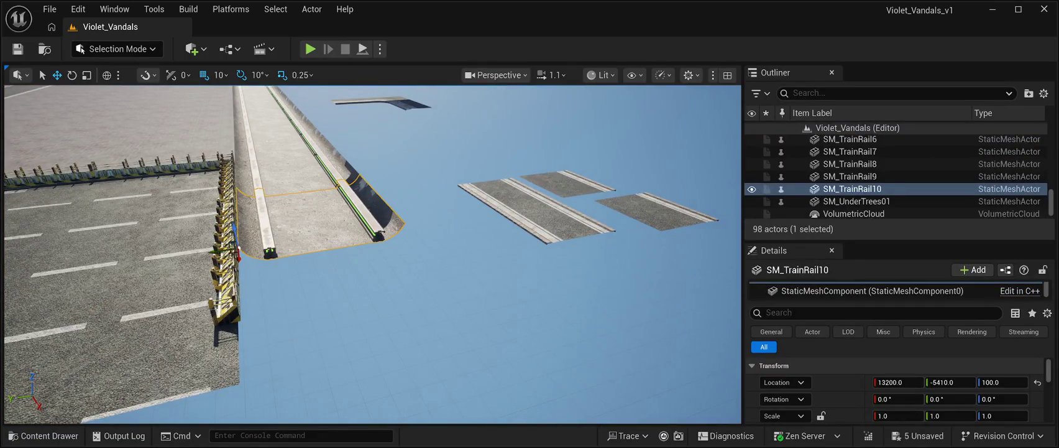
pyautogui.hotkey('ctrl', 'd')
pyautogui.moveTo(238, 251)
pyautogui.mouseDown()
pyautogui.moveTo(398, 233)
pyautogui.moveTo(323, 239)
pyautogui.moveTo(242, 303)
pyautogui.moveTo(360, 267)
pyautogui.mouseUp()
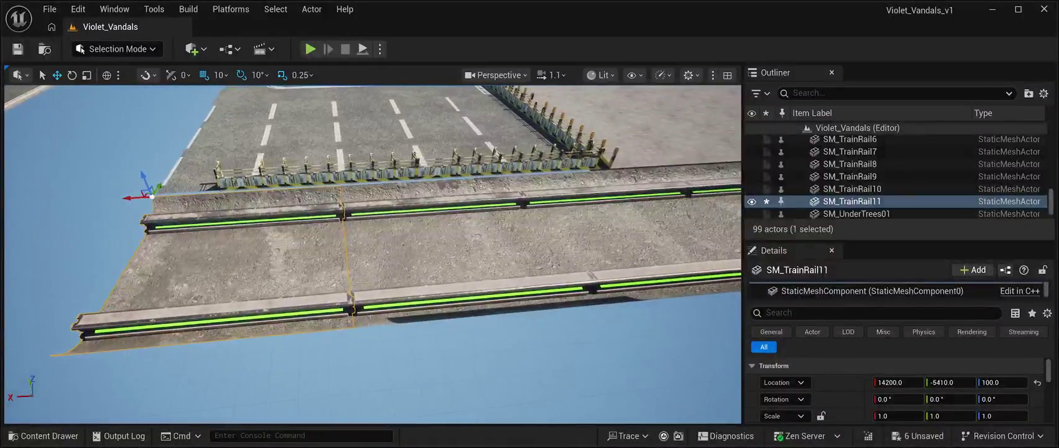
pyautogui.click(373, 386)
pyautogui.press('f')
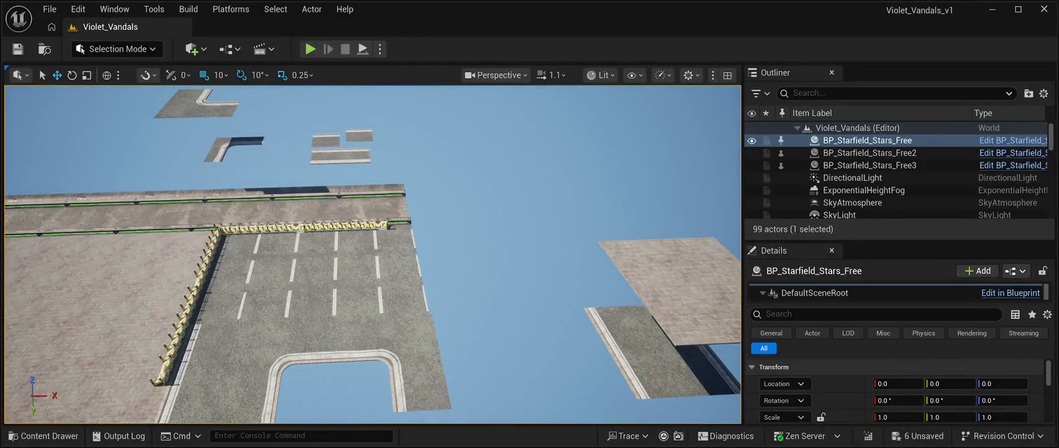
# Search the Content Drawer for 'Barrier' to find barrier assets
pyautogui.hotkey('ctrl', 'space')
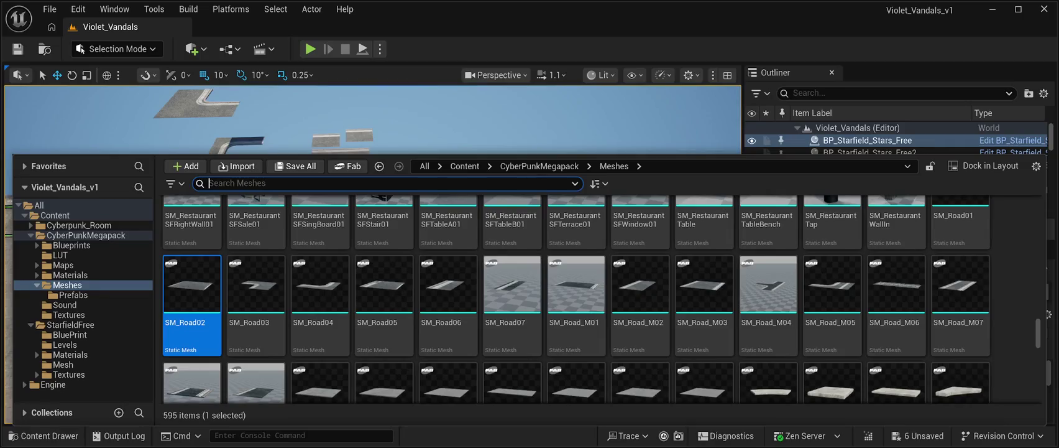
pyautogui.write('Barrier')
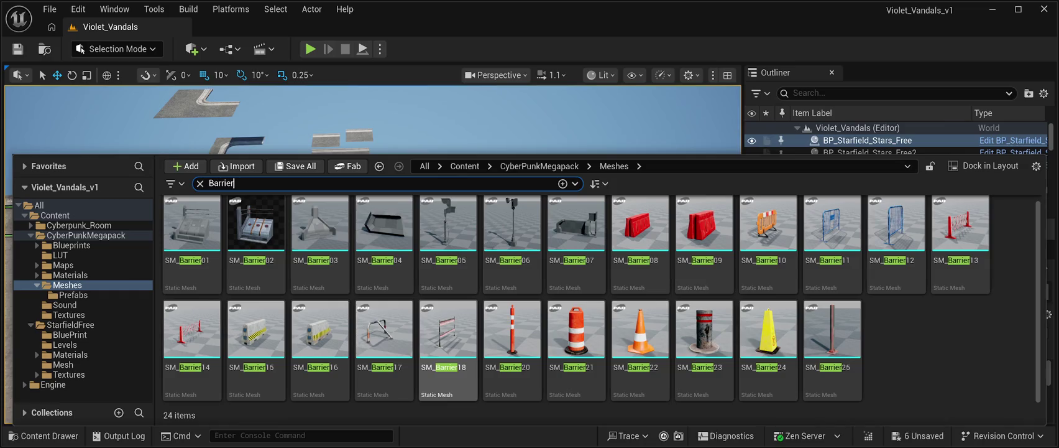
pyautogui.scroll(1, 704, 248)
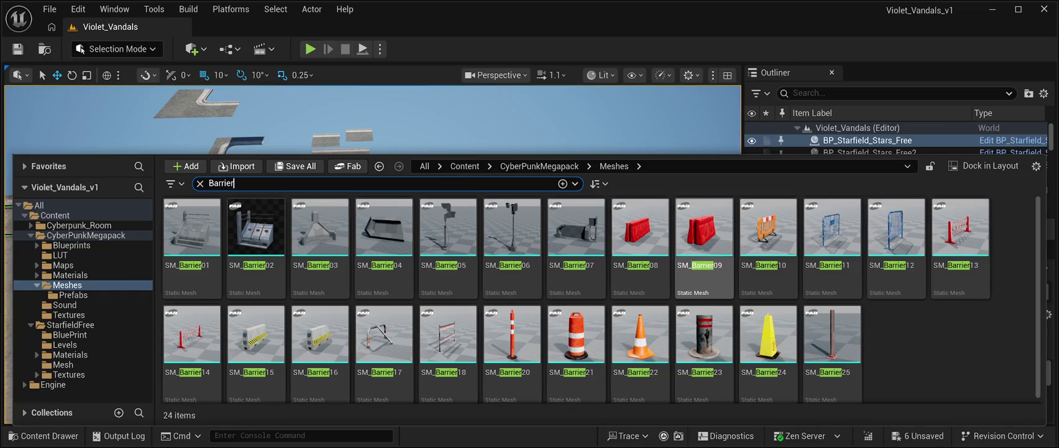
pyautogui.scroll(-1, 640, 249)
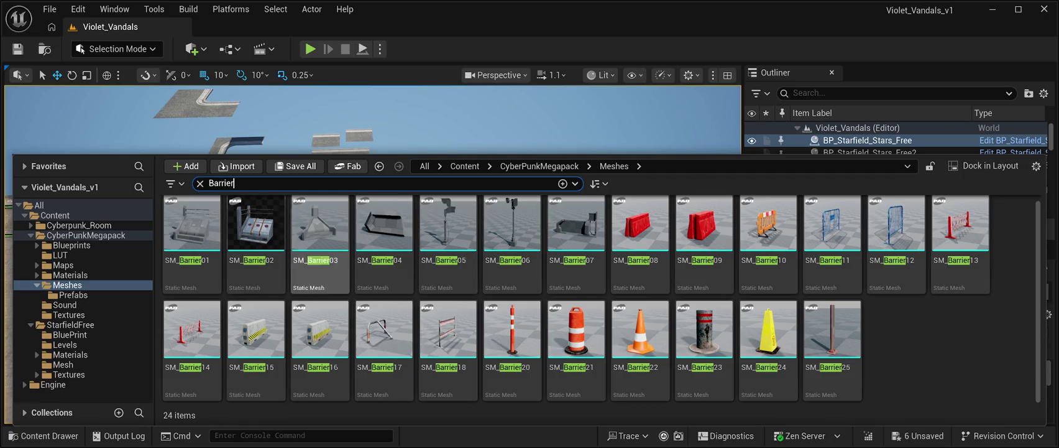
# Clear the search and open the CyberPunkMegapack Prefabs folder down to the SM_Structure prefabs
pyautogui.click(200, 183)
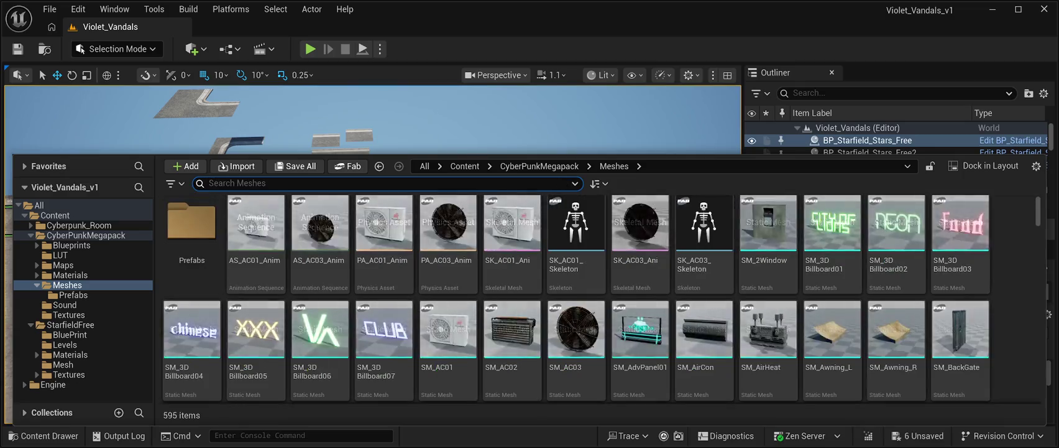
pyautogui.doubleClick(192, 224)
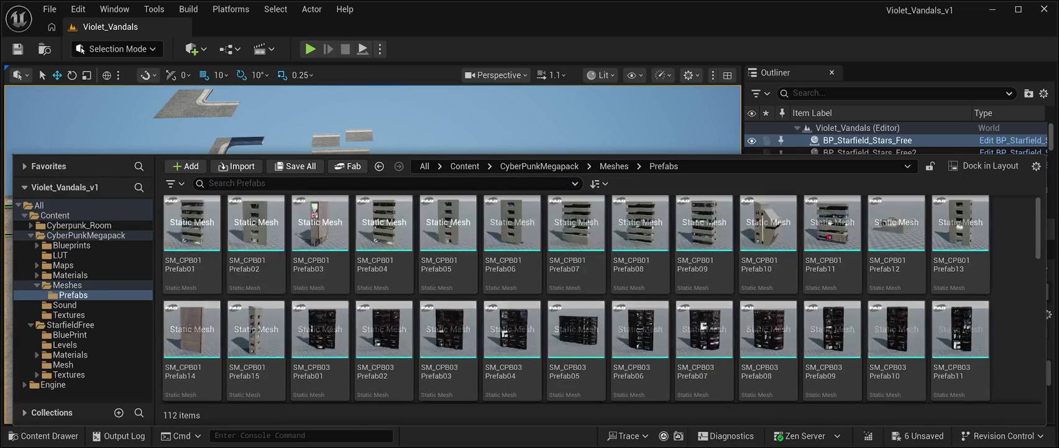
pyautogui.write('bar')
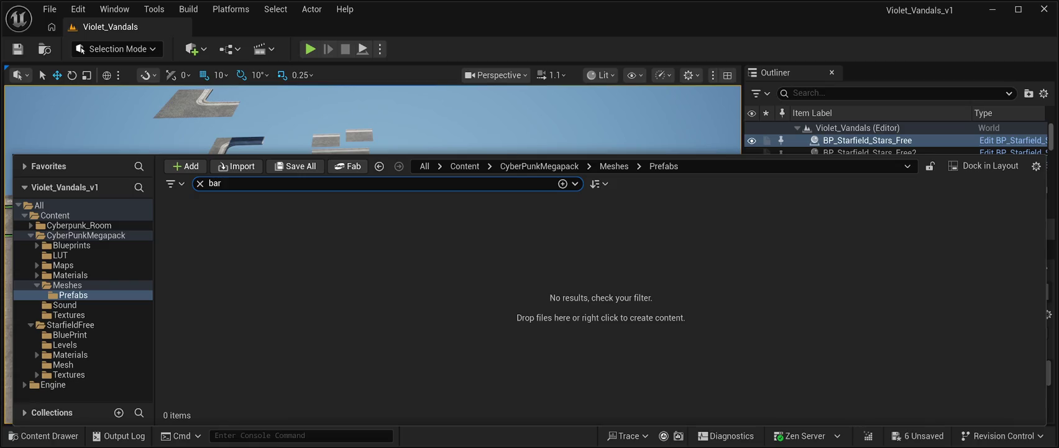
pyautogui.press('BackSpace')
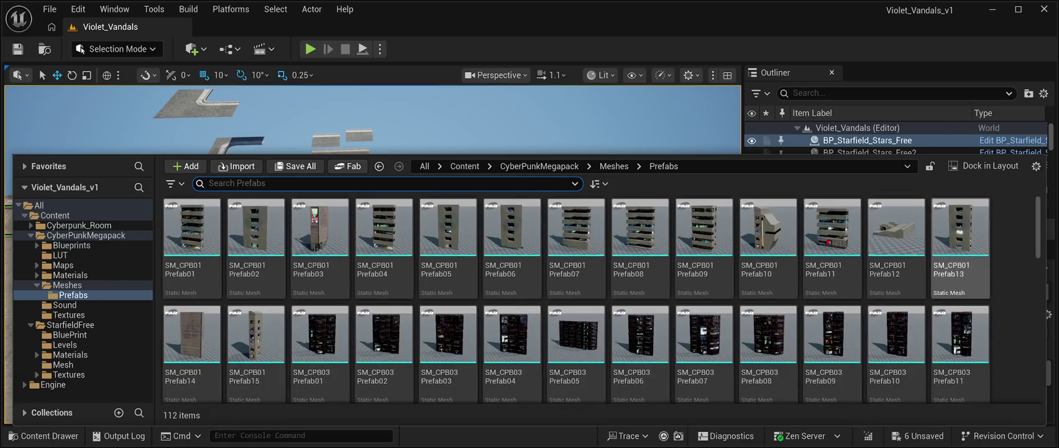
pyautogui.scroll(-10, 1045, 314)
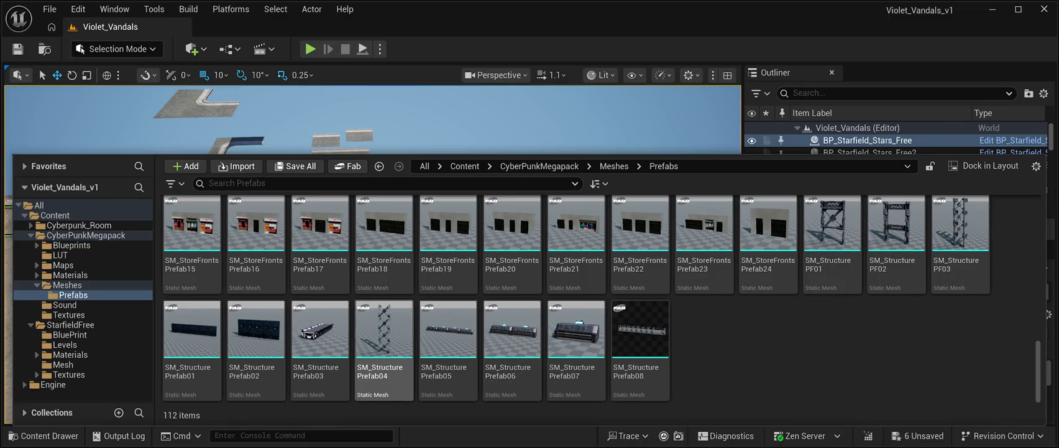
# Drag SM_StructurePrefab08 into the level at the end of the barrier line
pyautogui.click(640, 338)
pyautogui.moveTo(640, 339)
pyautogui.mouseDown()
pyautogui.moveTo(609, 186)
pyautogui.moveTo(435, 261)
pyautogui.moveTo(404, 258)
pyautogui.moveTo(442, 239)
pyautogui.moveTo(429, 223)
pyautogui.mouseUp()
pyautogui.moveTo(429, 224)
pyautogui.mouseDown()
pyautogui.moveTo(404, 205)
pyautogui.moveTo(441, 181)
pyautogui.mouseUp()
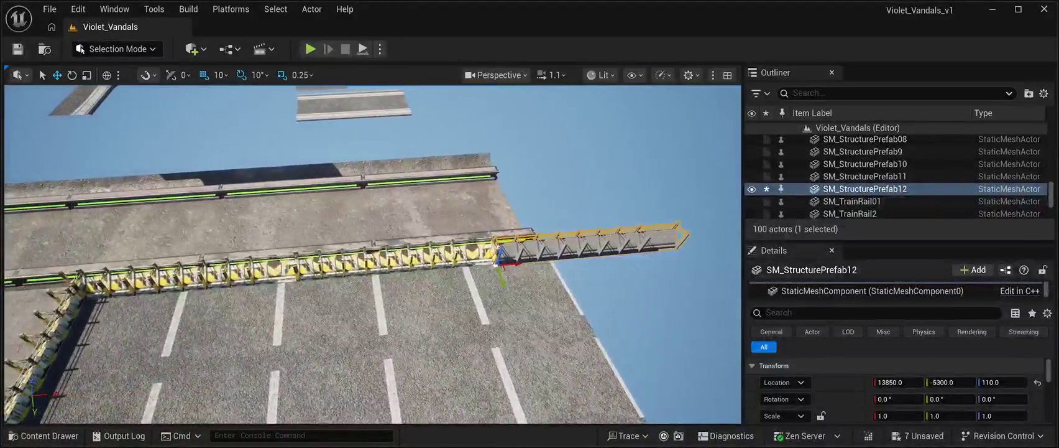
# Check the barrier entries in the Outliner and delete the newly placed SM_StructurePrefab12
pyautogui.click(865, 151)
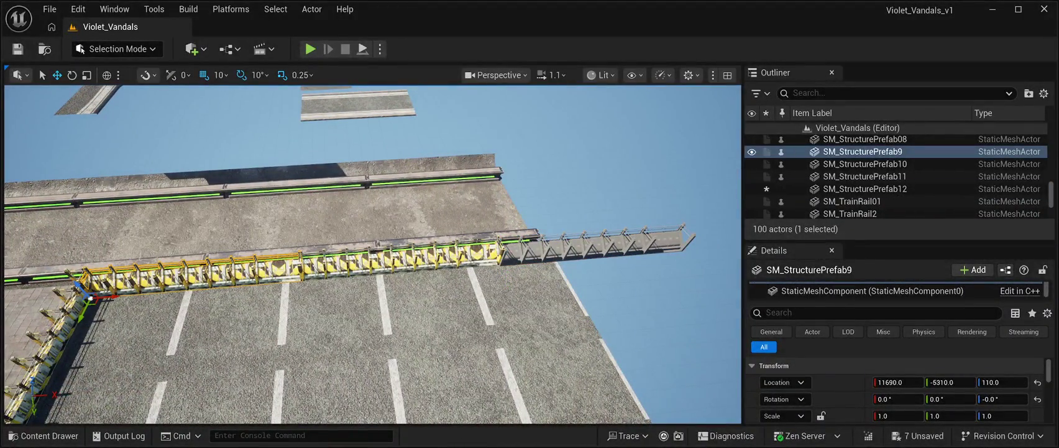
pyautogui.click(865, 176)
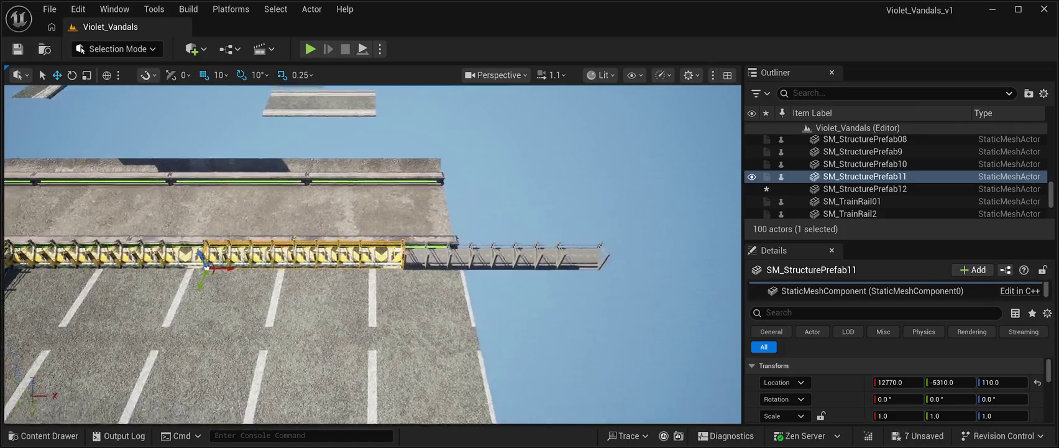
pyautogui.click(865, 188)
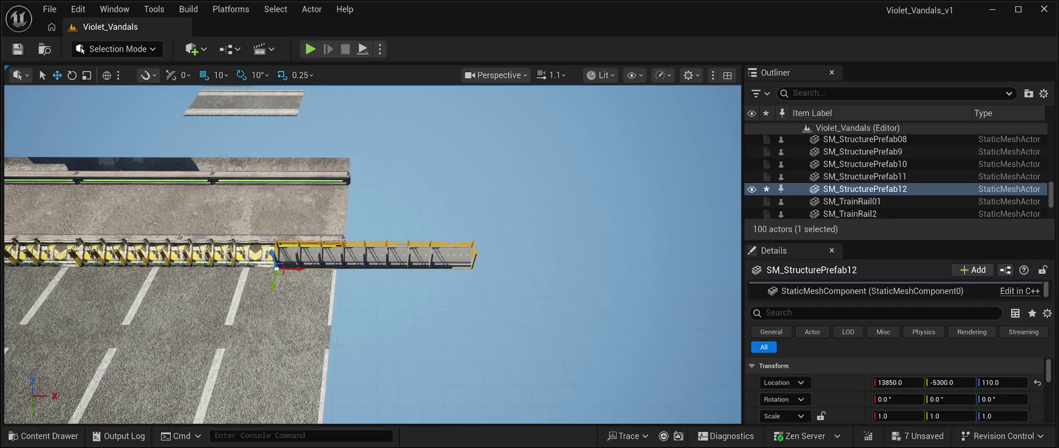
pyautogui.press('Delete')
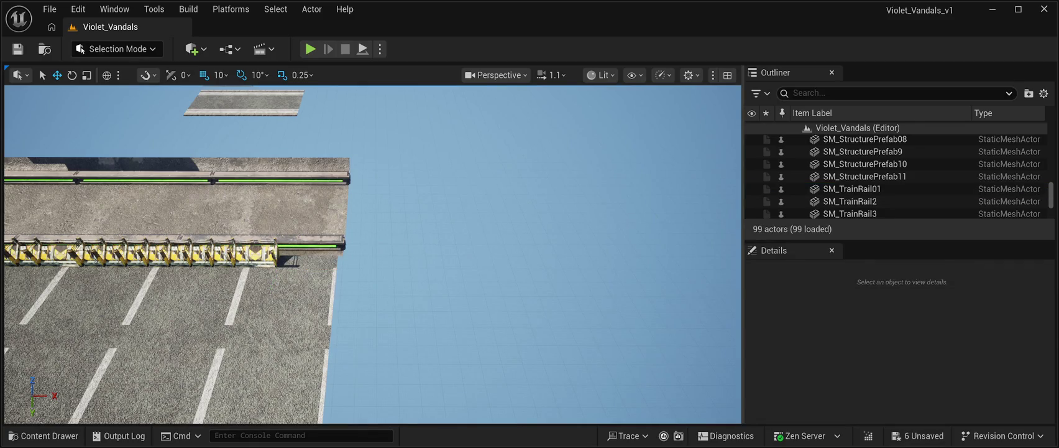
# Frame the view on barrier SM_StructurePrefab11 and select the last road slab SM_Road26
pyautogui.click(865, 176)
pyautogui.press('f')
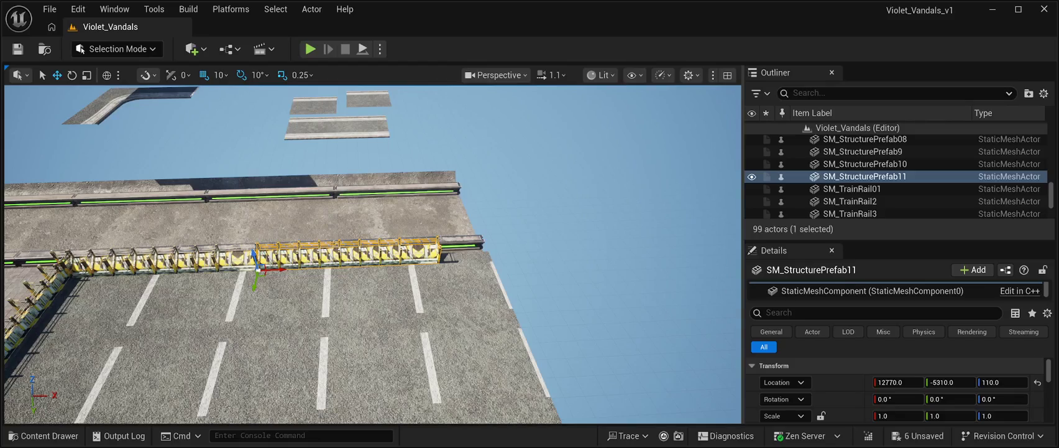
pyautogui.click(426, 292)
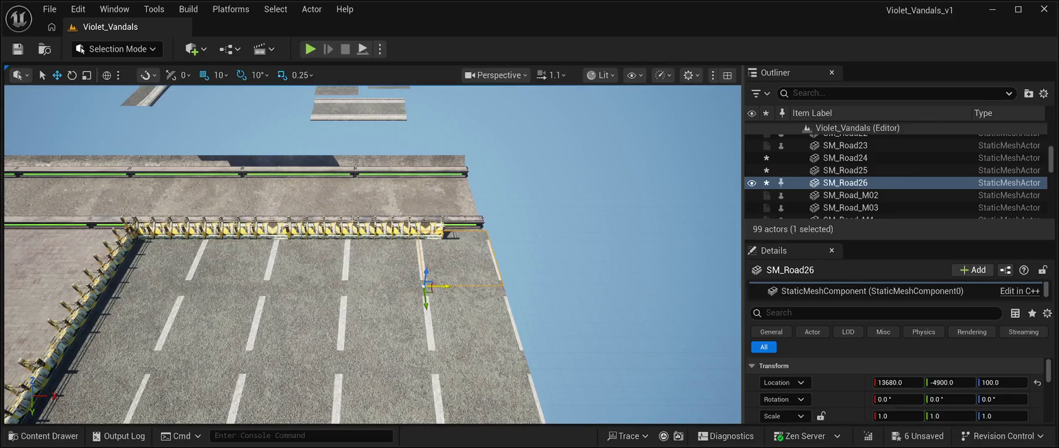
# Try SM_Road26 at other X positions, return it to its original spot, and reopen the Prefabs folder
pyautogui.moveTo(449, 286); pyautogui.dragTo(396, 288)
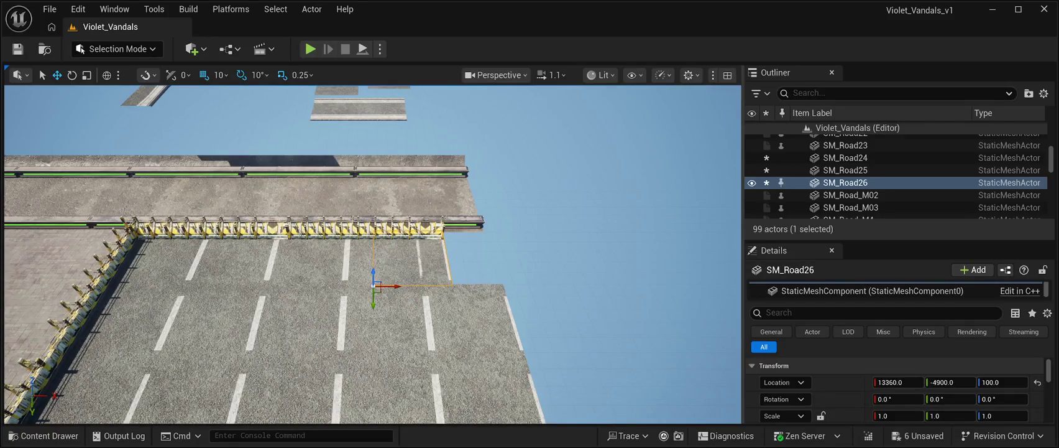
pyautogui.click(590, 155)
pyautogui.scroll(5, 373, 255)
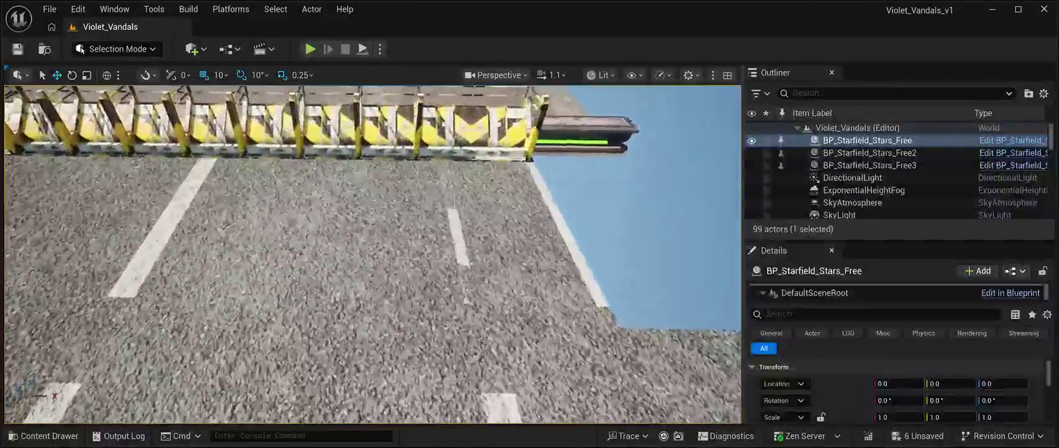
pyautogui.scroll(-5, 373, 255)
pyautogui.click(354, 206)
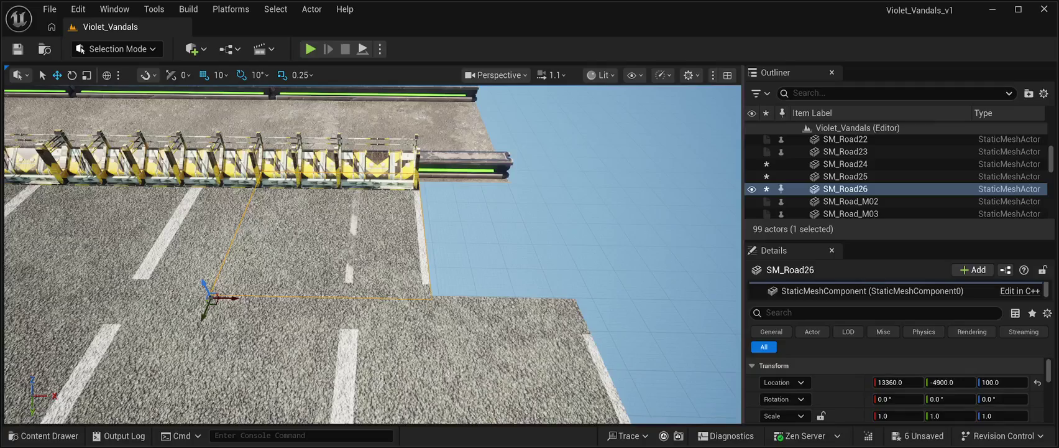
pyautogui.moveTo(231, 298); pyautogui.dragTo(375, 307)
pyautogui.moveTo(372, 255)
pyautogui.mouseDown()
pyautogui.moveTo(324, 247)
pyautogui.moveTo(323, 283)
pyautogui.moveTo(354, 283)
pyautogui.mouseUp()
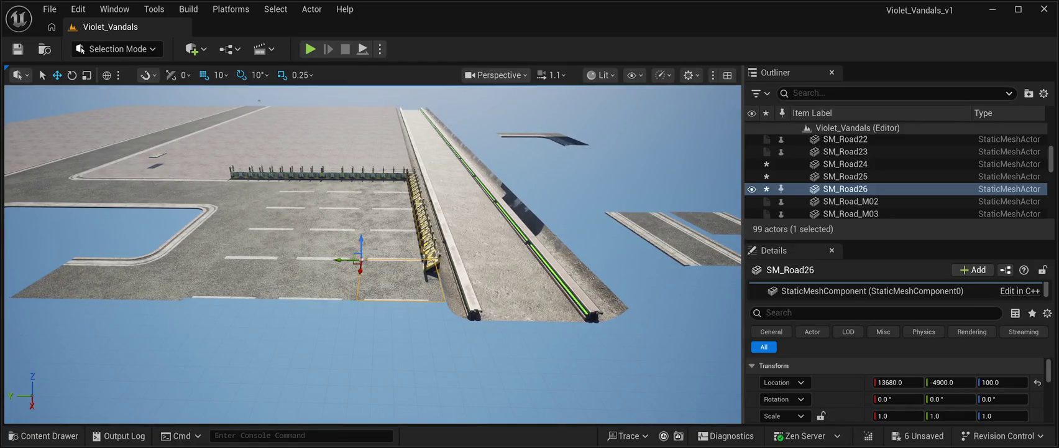
pyautogui.click(50, 435)
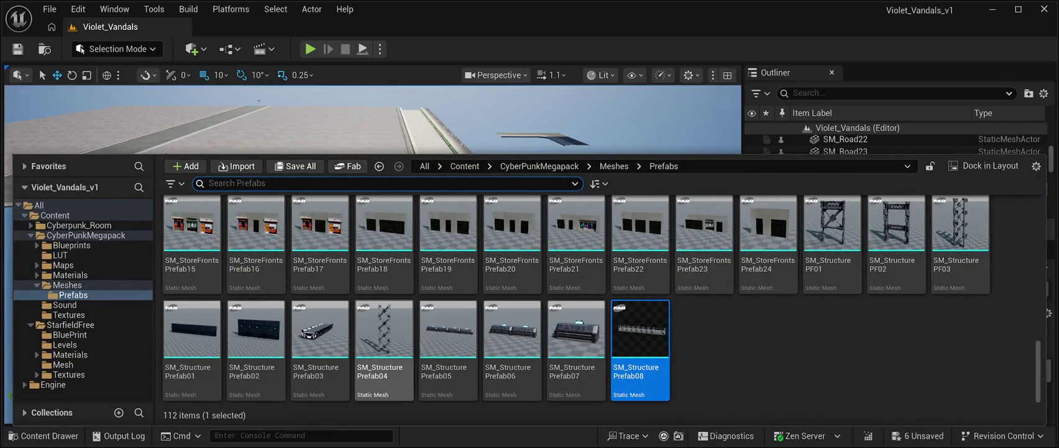
# Open the CyberPunkMegapack Meshes folder and scroll down through its 595 assets
pyautogui.click(615, 166)
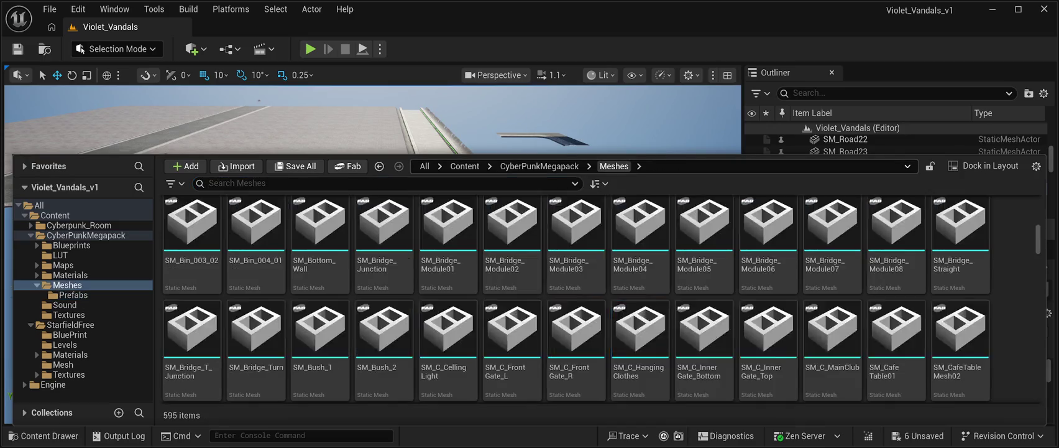
pyautogui.scroll(-1, 1045, 311)
pyautogui.scroll(-3, 576, 261)
pyautogui.scroll(-1, 576, 261)
pyautogui.scroll(-10, 601, 298)
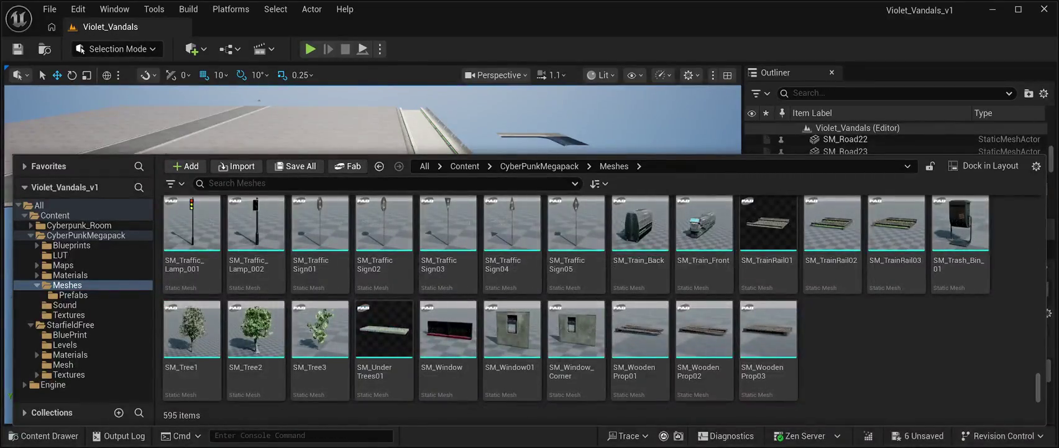
# Scroll back to the SM_Slums rows and select the SM_Slums28 floor slab asset
pyautogui.scroll(10, 704, 280)
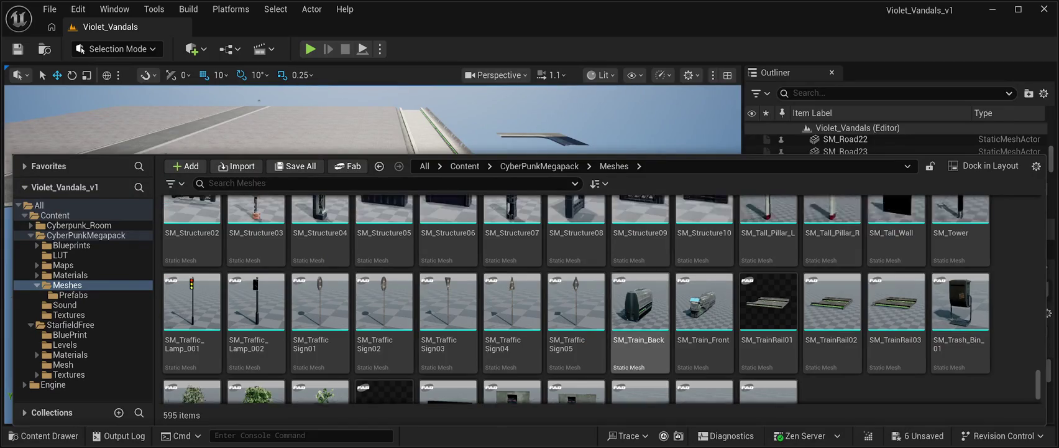
pyautogui.scroll(5, 705, 279)
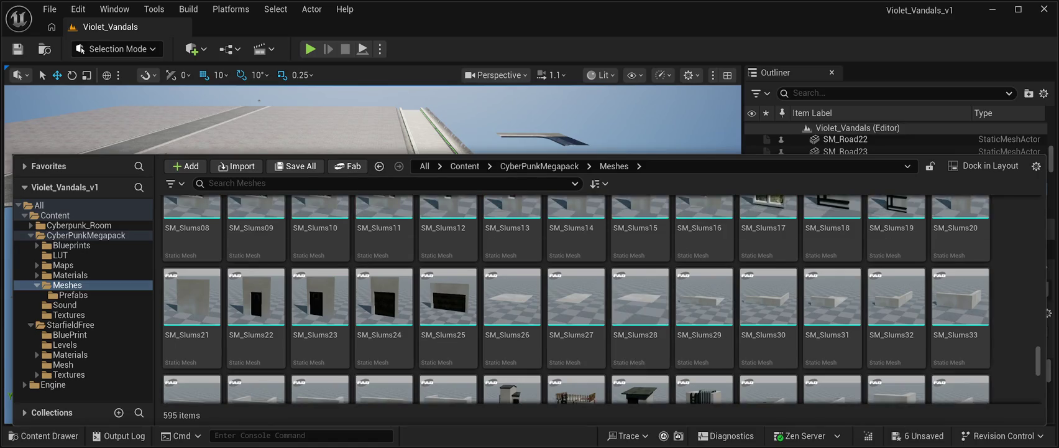
pyautogui.scroll(-5, 768, 336)
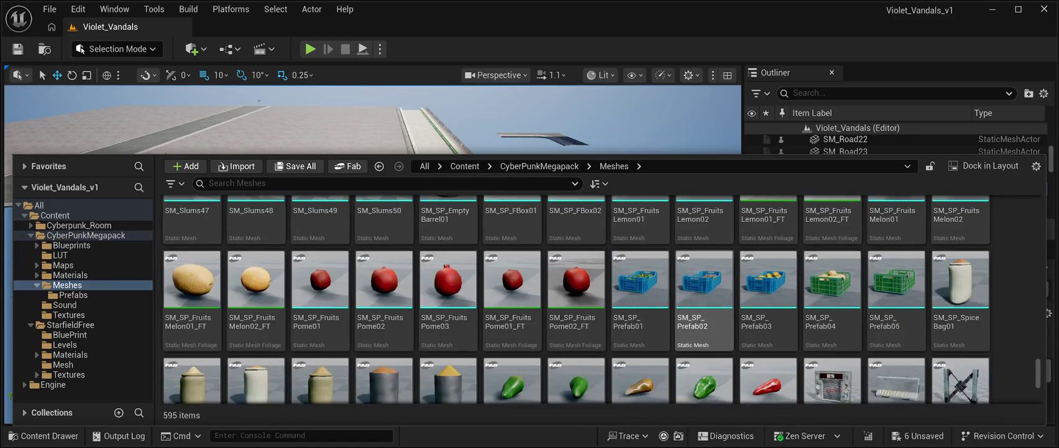
pyautogui.scroll(-10, 769, 336)
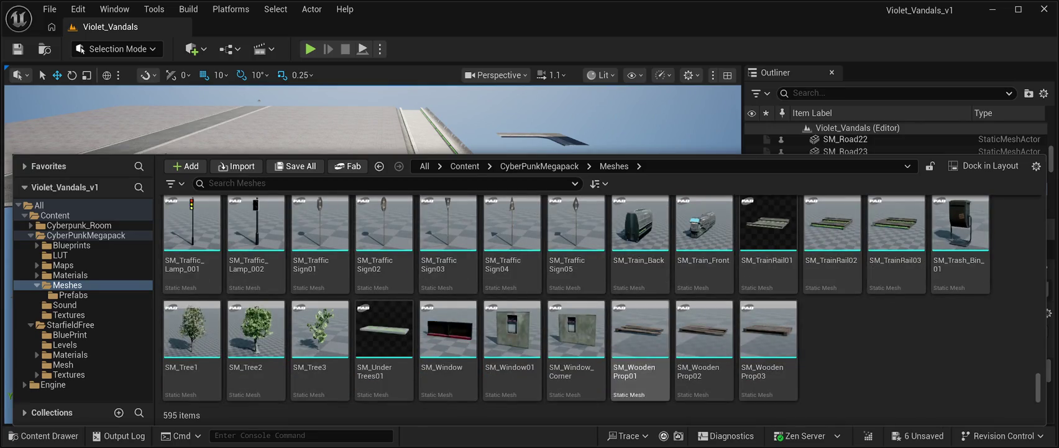
pyautogui.scroll(3, 383, 348)
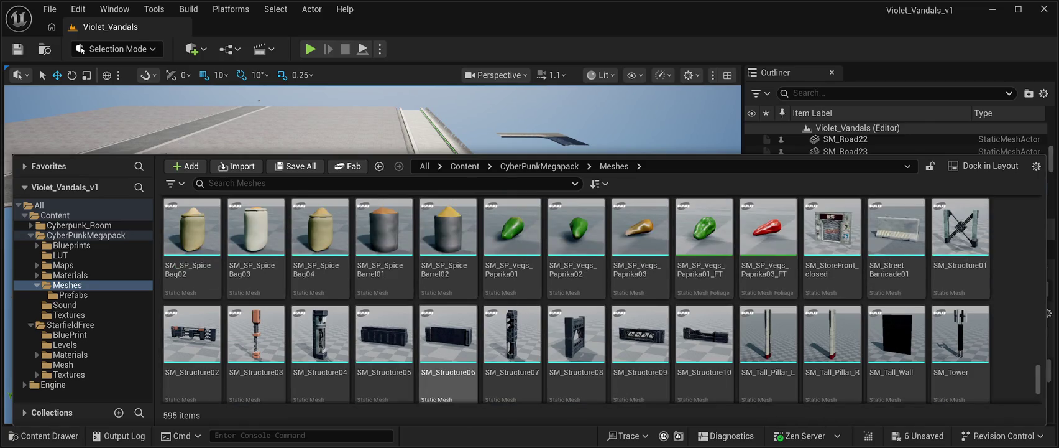
pyautogui.scroll(2, 576, 348)
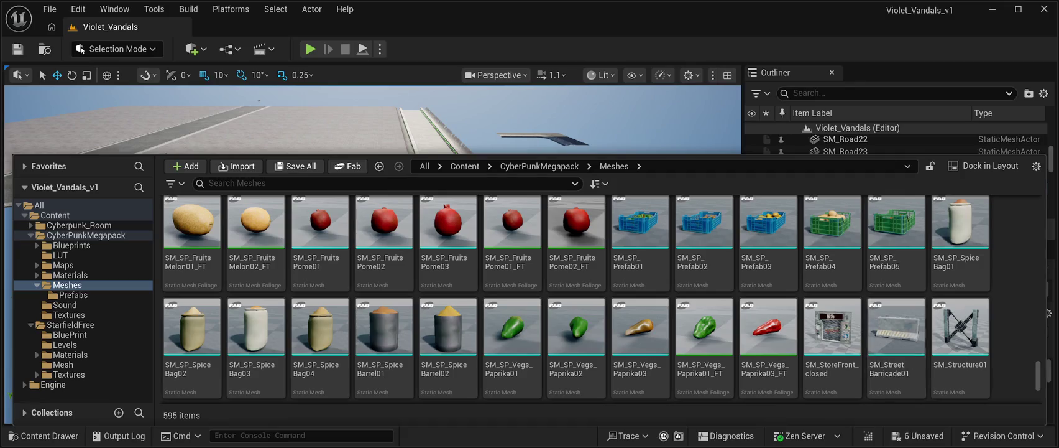
pyautogui.scroll(-10, 961, 349)
pyautogui.scroll(1, 896, 305)
pyautogui.scroll(1, 896, 305)
pyautogui.scroll(1, 832, 360)
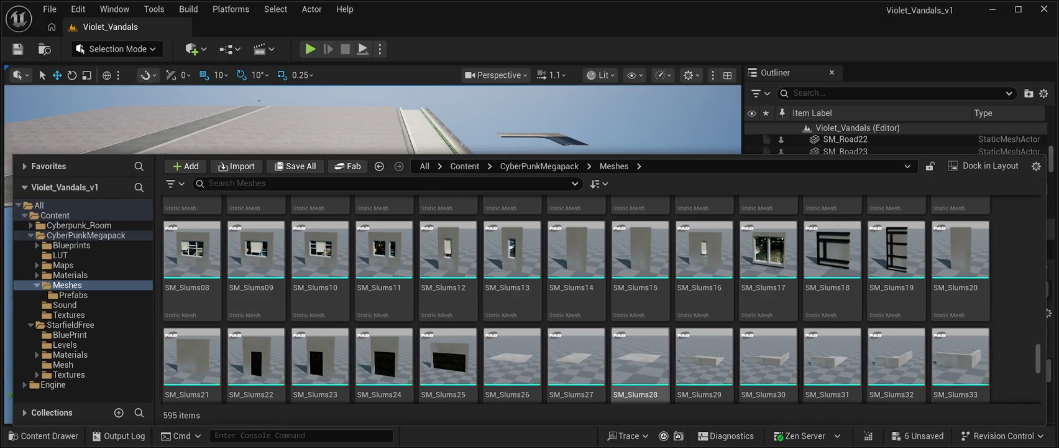
pyautogui.click(640, 361)
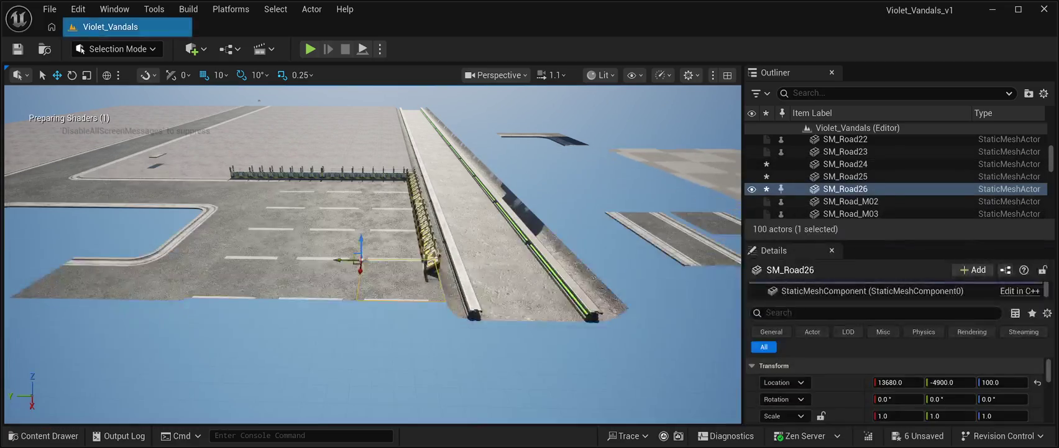
pyautogui.hotkey('ctrl', 'space')
pyautogui.moveTo(641, 360); pyautogui.dragTo(480, 363)
pyautogui.press('f')
pyautogui.moveTo(401, 224)
pyautogui.mouseDown()
pyautogui.moveTo(410, 226)
pyautogui.moveTo(384, 208)
pyautogui.moveTo(257, 255)
pyautogui.moveTo(339, 183)
pyautogui.moveTo(260, 123)
pyautogui.moveTo(244, 123)
pyautogui.moveTo(286, 209)
pyautogui.mouseUp()
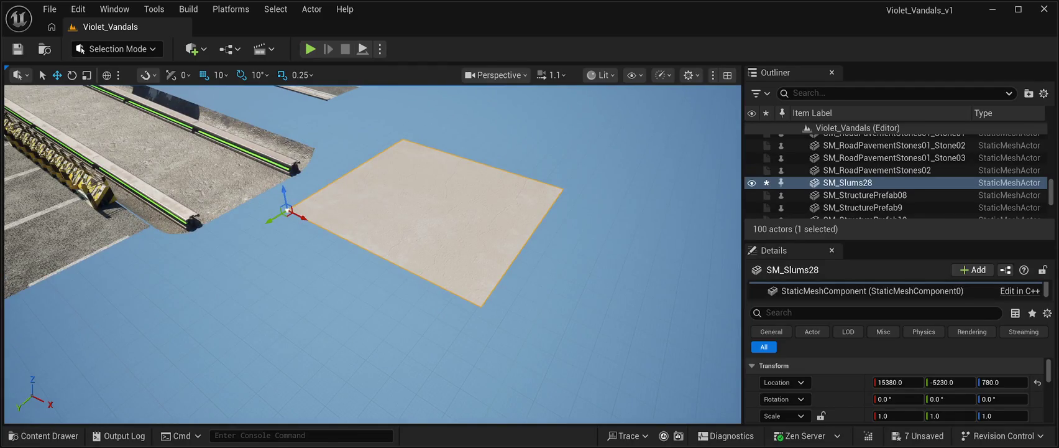
pyautogui.press('Delete')
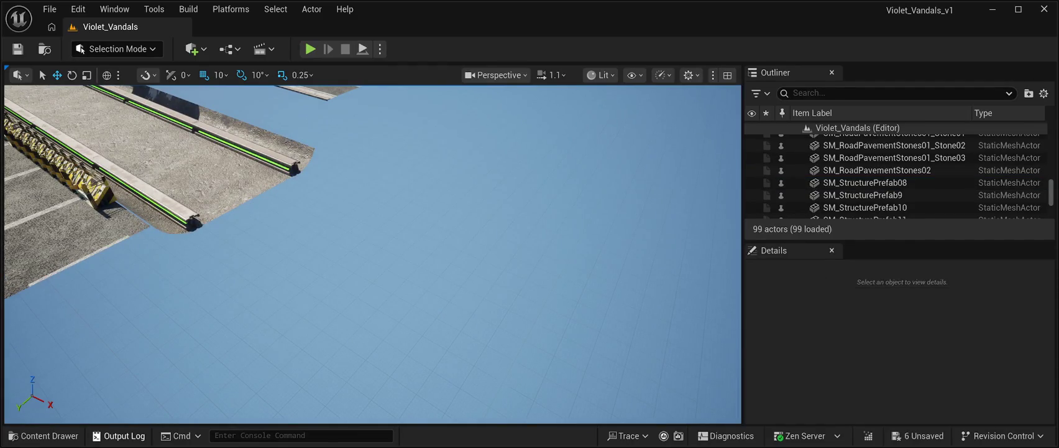
pyautogui.click(43, 435)
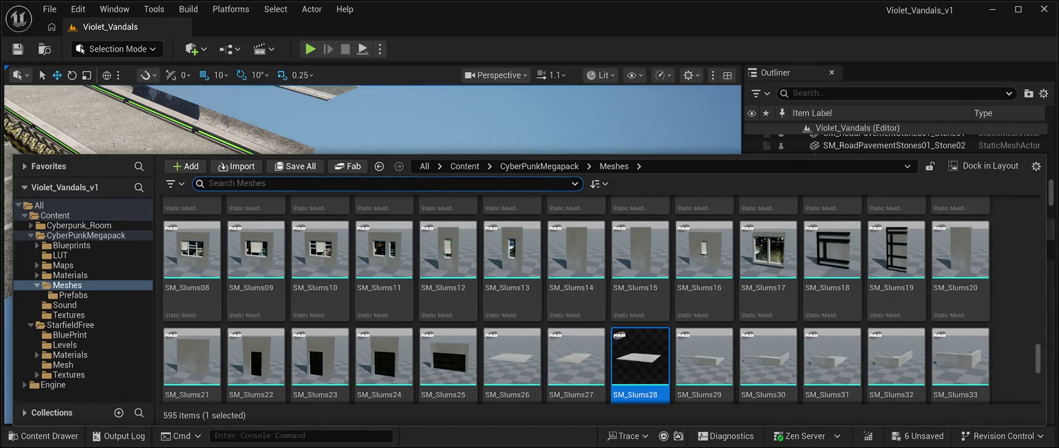
# Place an SM_Slums34 wall-and-floor piece beside the roads and rotate it -180° on Z
pyautogui.scroll(-1, 961, 367)
pyautogui.scroll(-3, 764, 335)
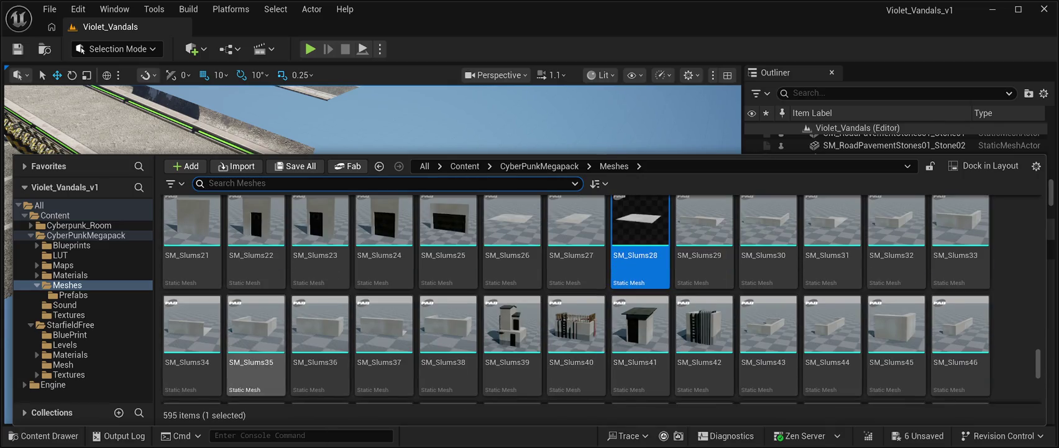
pyautogui.click(192, 329)
pyautogui.moveTo(192, 330)
pyautogui.mouseDown()
pyautogui.moveTo(392, 180)
pyautogui.moveTo(314, 233)
pyautogui.moveTo(168, 261)
pyautogui.moveTo(226, 324)
pyautogui.moveTo(298, 296)
pyautogui.moveTo(329, 267)
pyautogui.mouseUp()
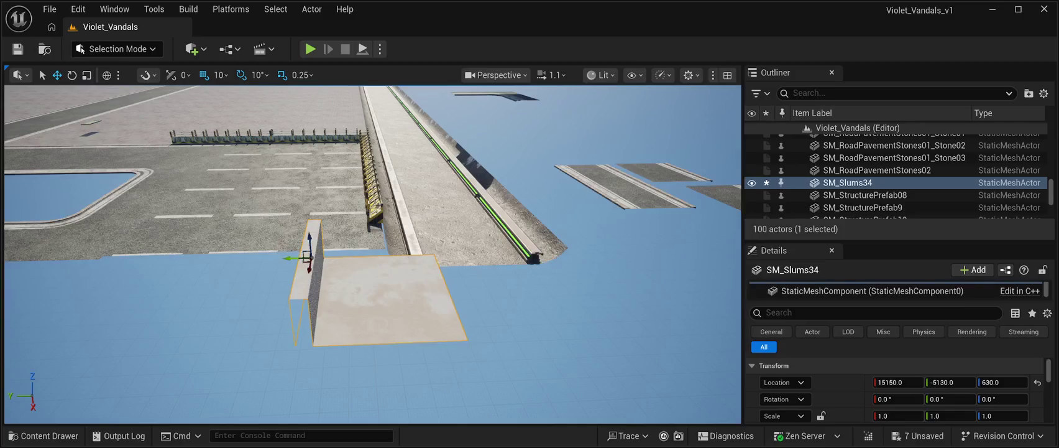
pyautogui.click(72, 74)
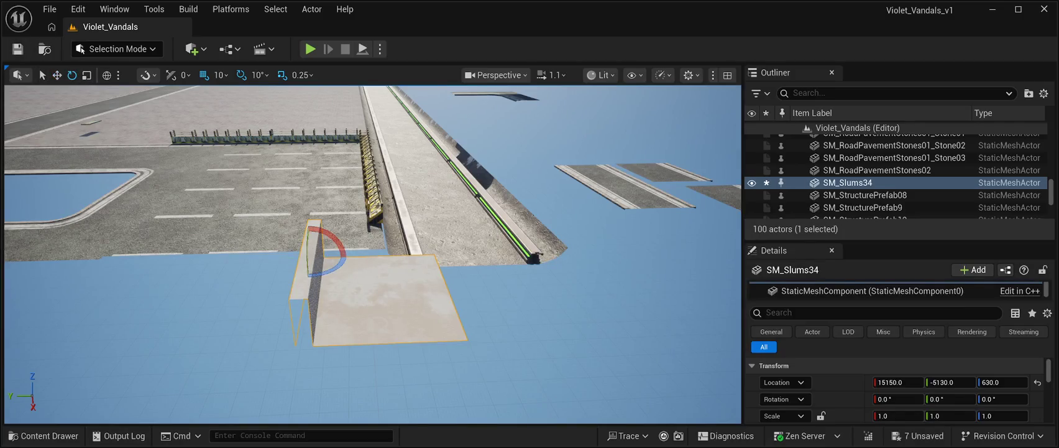
pyautogui.moveTo(328, 269)
pyautogui.mouseDown()
pyautogui.moveTo(286, 276)
pyautogui.moveTo(348, 267)
pyautogui.mouseUp()
# Inspect road slab SM_Road26's details, then reselect the SM_Slums34 wall piece
pyautogui.click(134, 330)
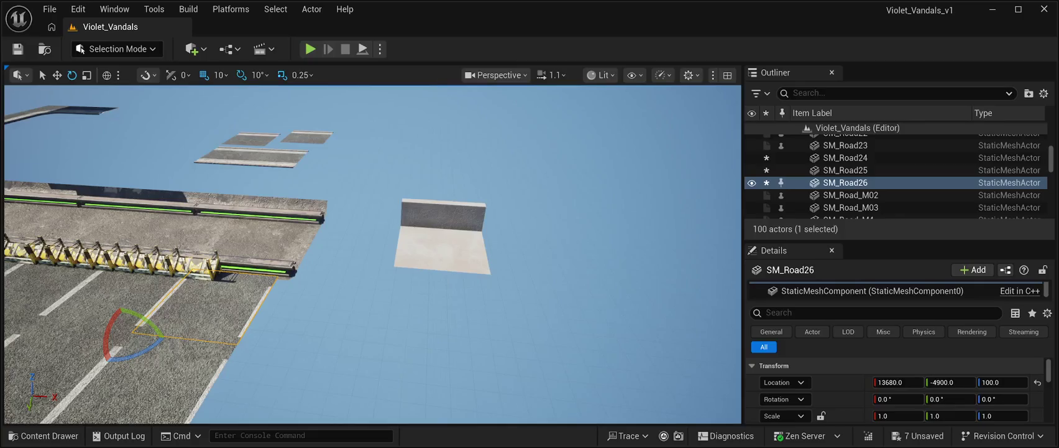
pyautogui.scroll(-5, 895, 388)
pyautogui.scroll(2, 895, 388)
pyautogui.scroll(3, 896, 390)
pyautogui.scroll(3, 895, 389)
pyautogui.click(442, 246)
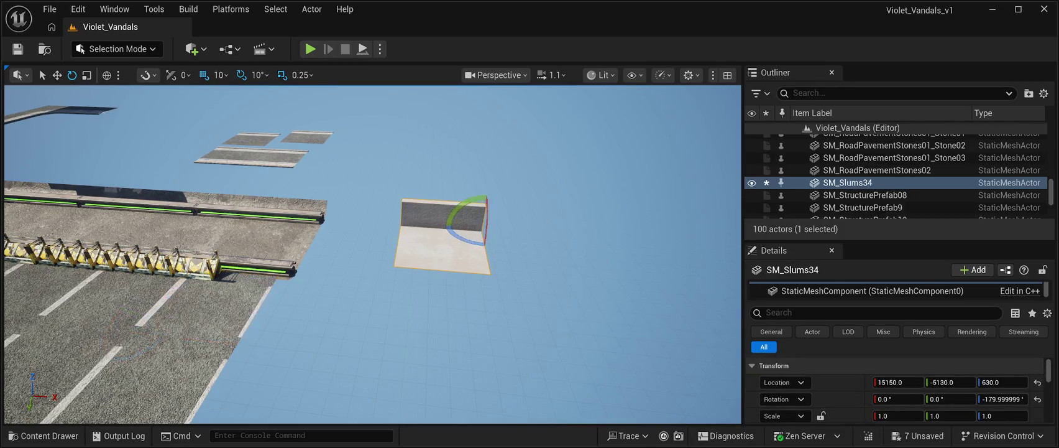
pyautogui.scroll(-5, 896, 389)
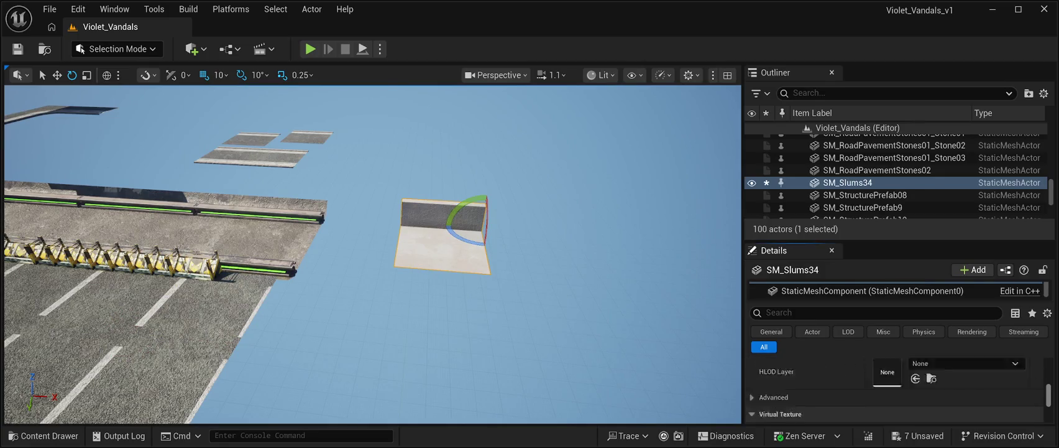
pyautogui.scroll(5, 896, 388)
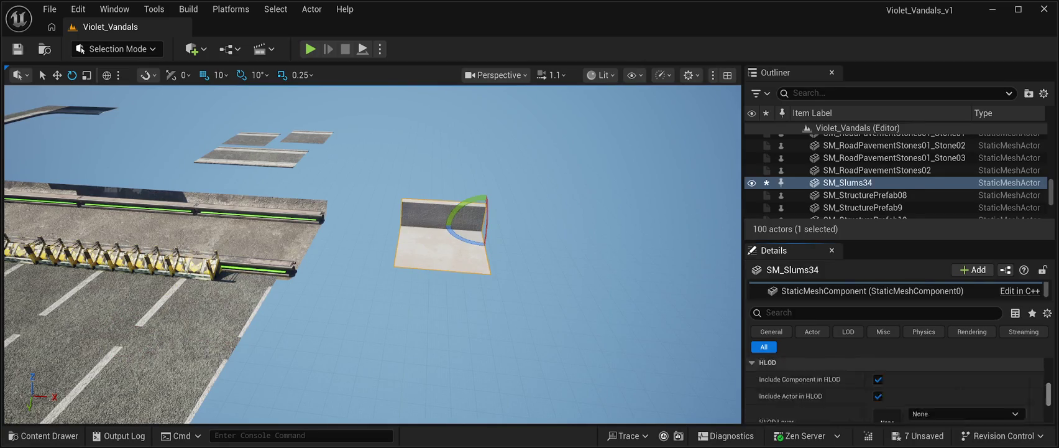
pyautogui.scroll(-2, 895, 388)
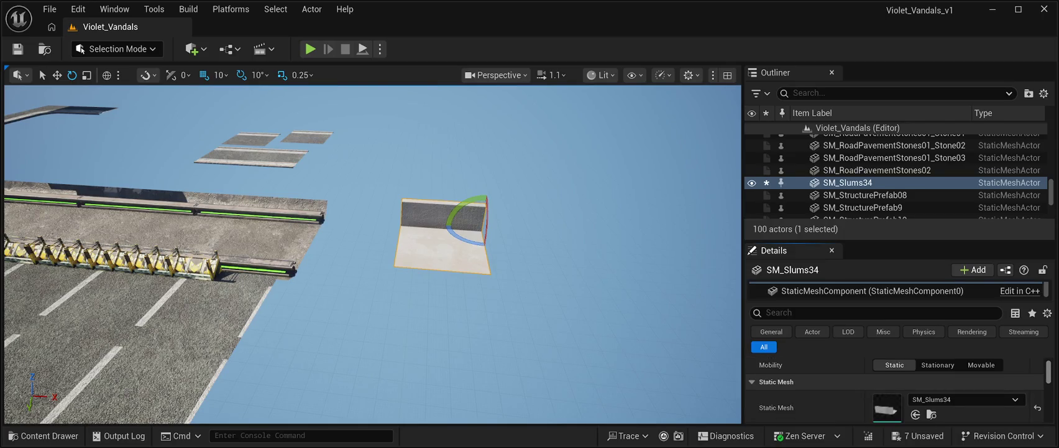
pyautogui.scroll(-3, 895, 389)
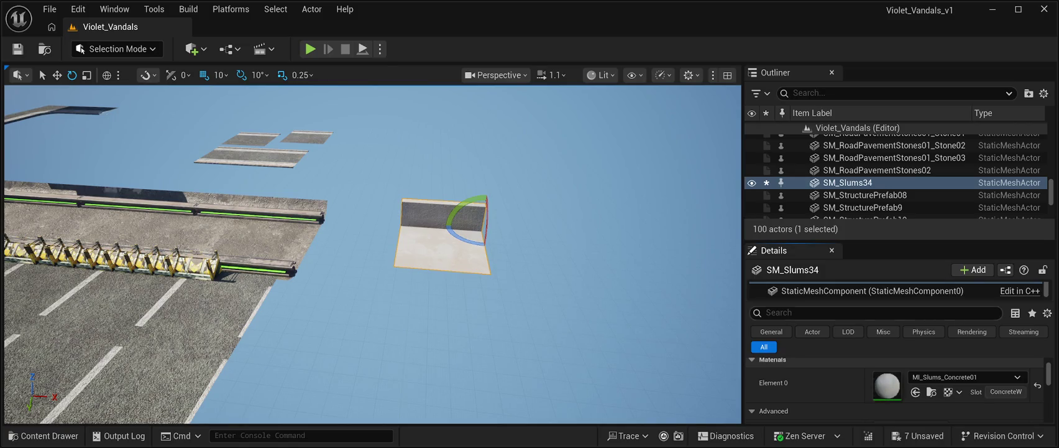
# Delete the yellow barriers SM_StructurePrefab11 and SM_StructurePrefab9
pyautogui.click(867, 140)
pyautogui.press('a')
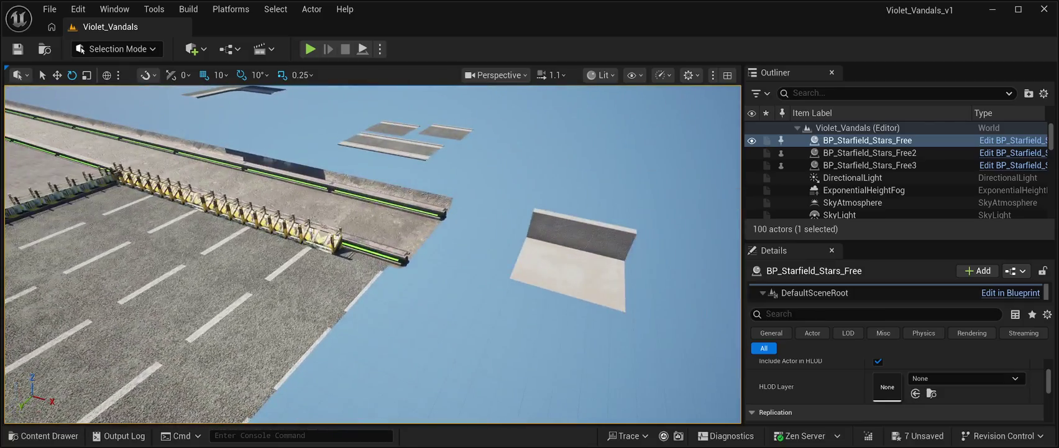
pyautogui.click(317, 286)
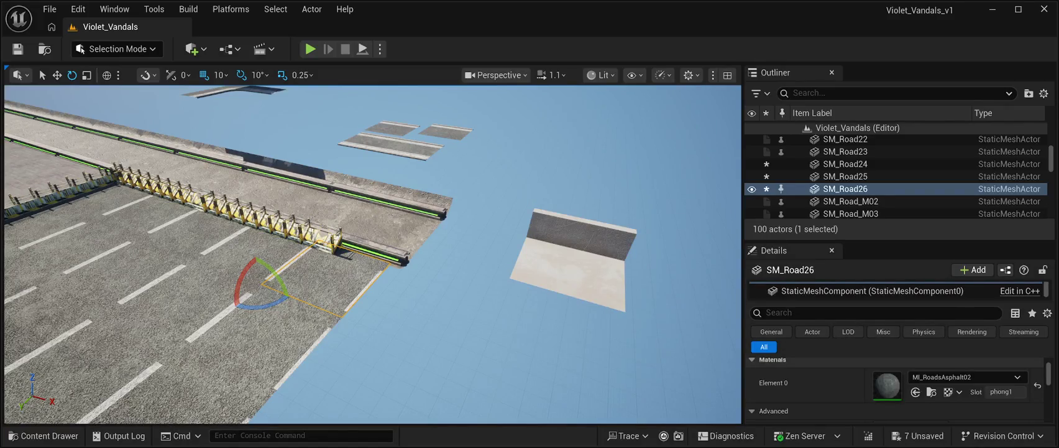
pyautogui.click(249, 212)
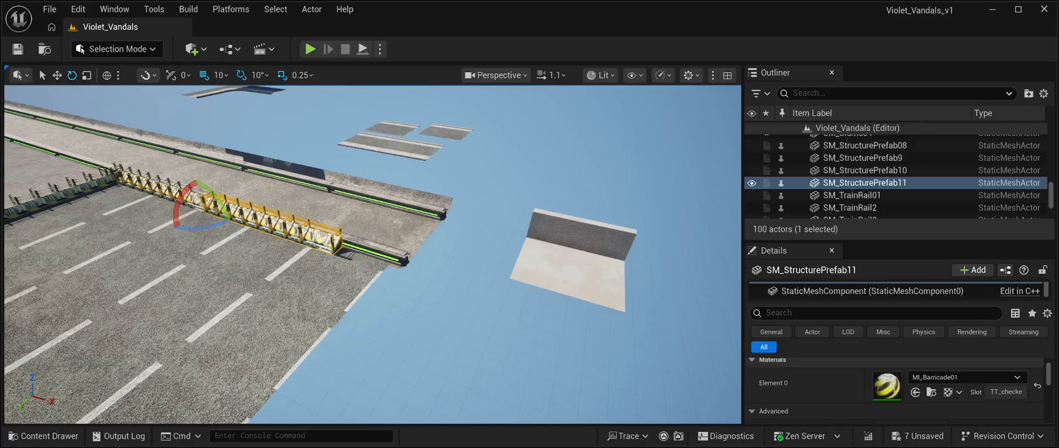
pyautogui.press('Delete')
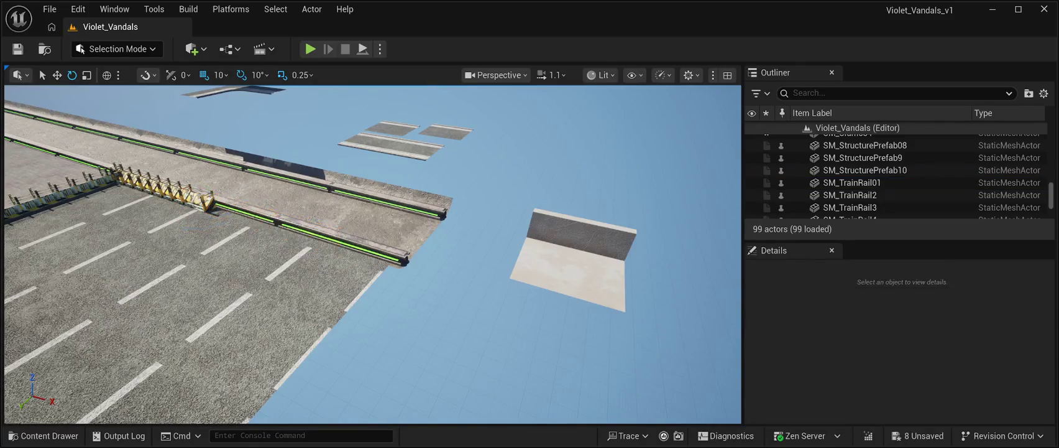
pyautogui.click(162, 189)
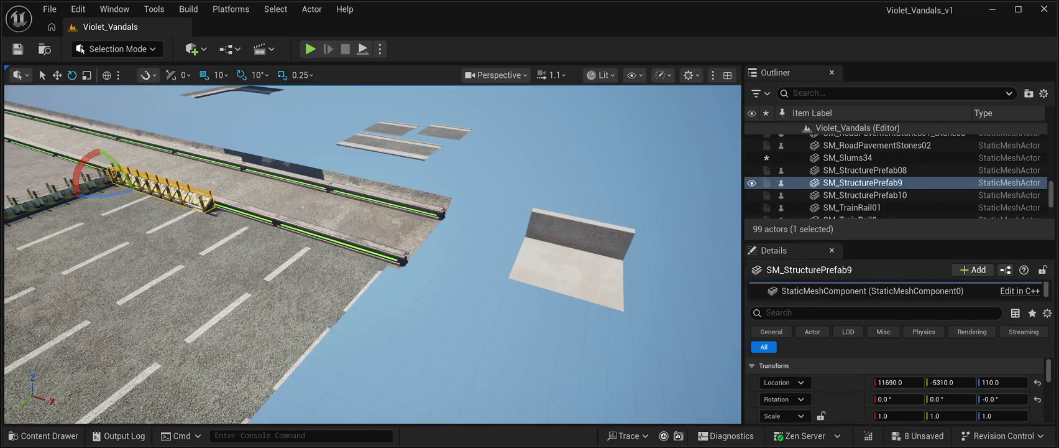
pyautogui.press('Delete')
# Delete five road pieces running from SM_Road26 to SM_Road02
pyautogui.click(324, 280)
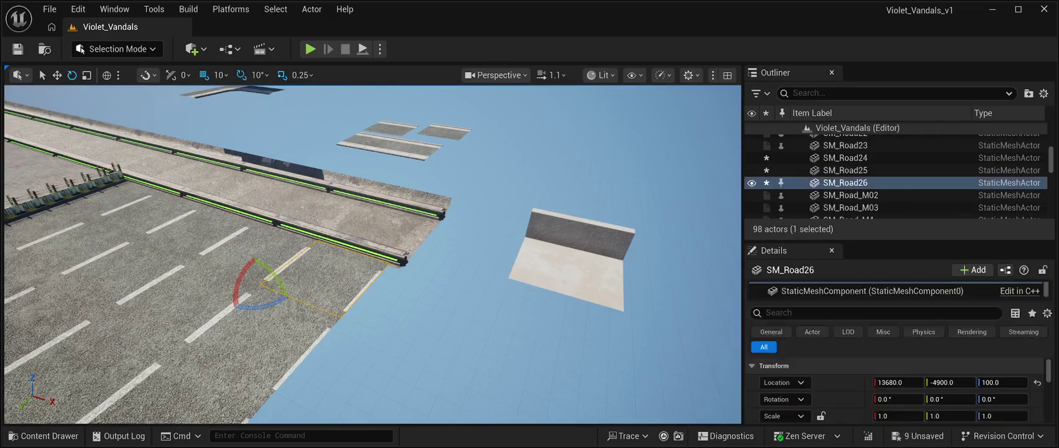
pyautogui.keyDown('ctrl'); pyautogui.click(190, 255); pyautogui.keyUp('ctrl')
pyautogui.keyDown('ctrl'); pyautogui.click(143, 231); pyautogui.keyUp('ctrl')
pyautogui.keyDown('ctrl'); pyautogui.click(98, 224); pyautogui.keyUp('ctrl')
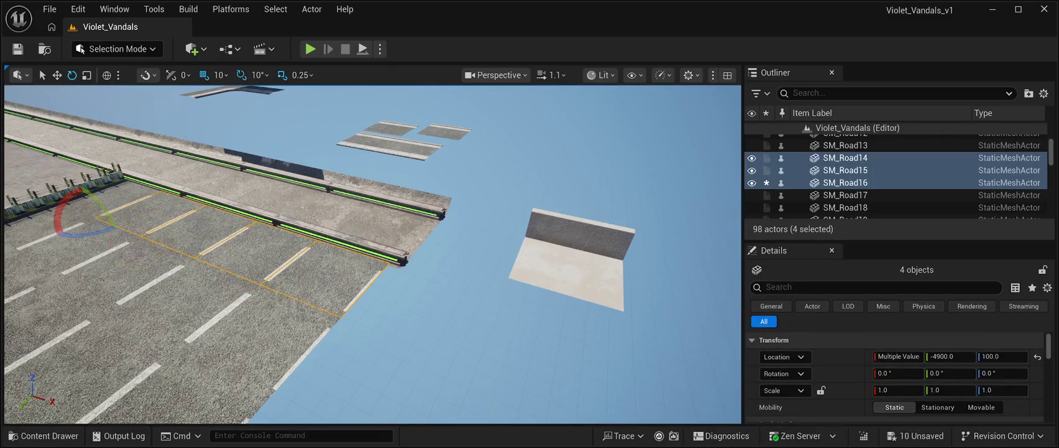
pyautogui.keyDown('ctrl'); pyautogui.click(44, 211); pyautogui.keyUp('ctrl')
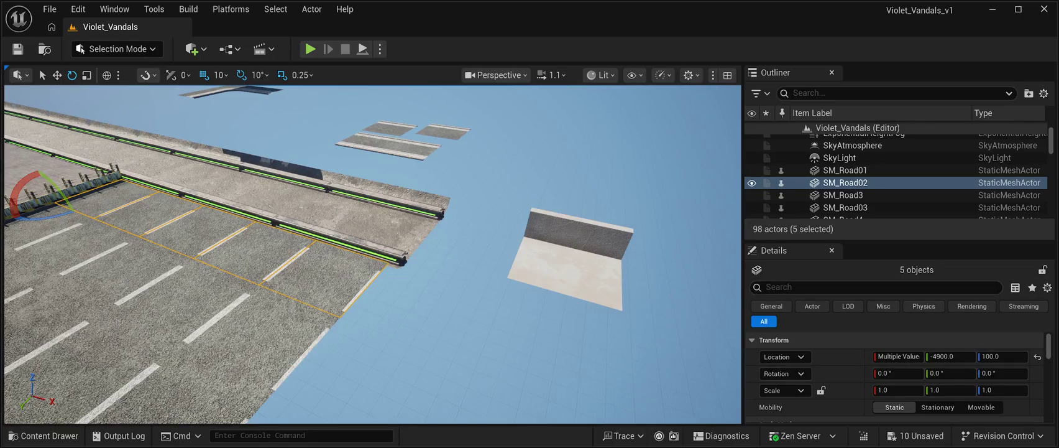
pyautogui.press('Delete')
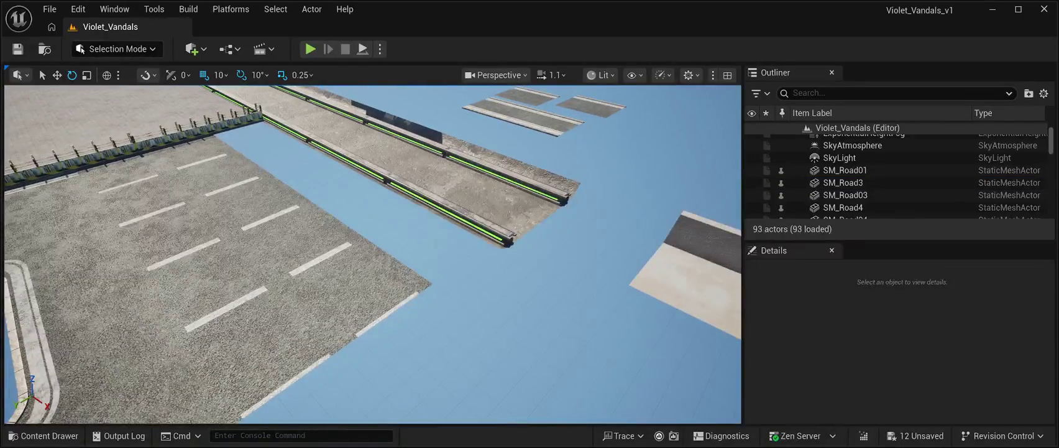
# Delete five more road tiles near the fence
pyautogui.click(348, 298)
pyautogui.keyDown('ctrl'); pyautogui.click(292, 249); pyautogui.keyUp('ctrl')
pyautogui.keyDown('ctrl'); pyautogui.click(243, 205); pyautogui.keyUp('ctrl')
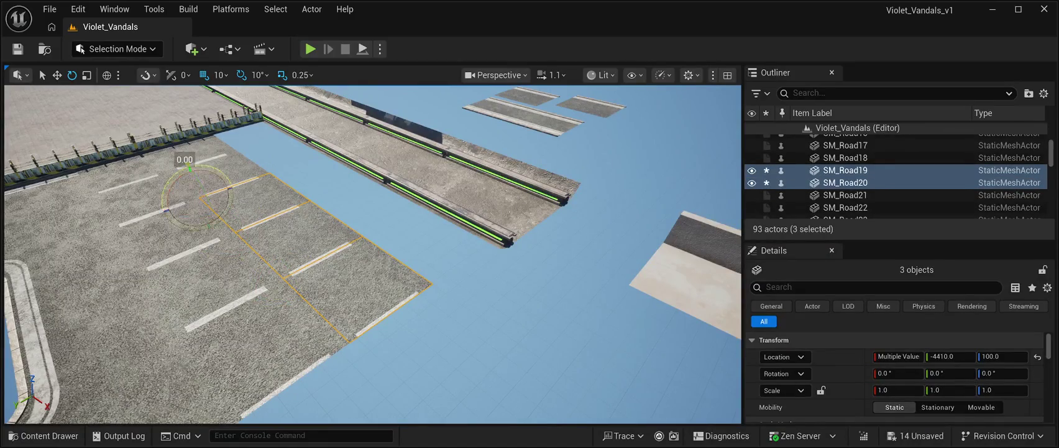
pyautogui.keyDown('ctrl'); pyautogui.click(217, 177); pyautogui.keyUp('ctrl')
pyautogui.keyDown('ctrl'); pyautogui.click(187, 153); pyautogui.keyUp('ctrl')
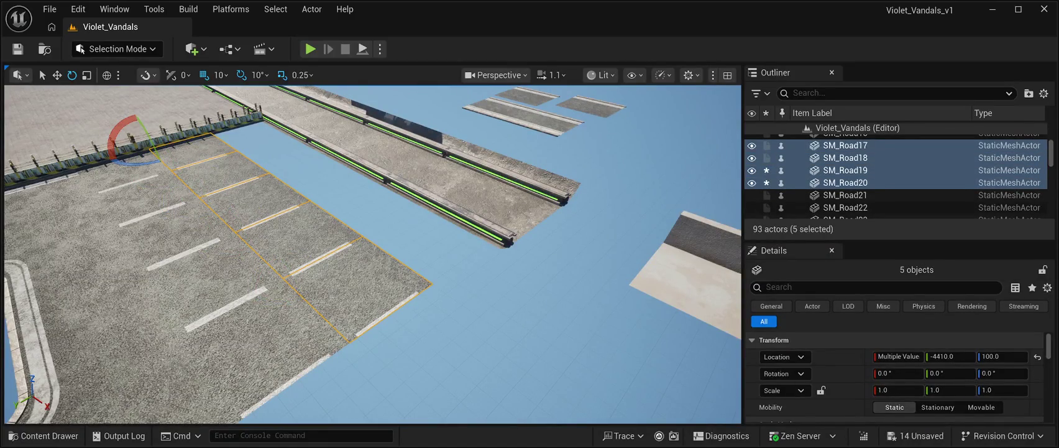
pyautogui.press('Delete')
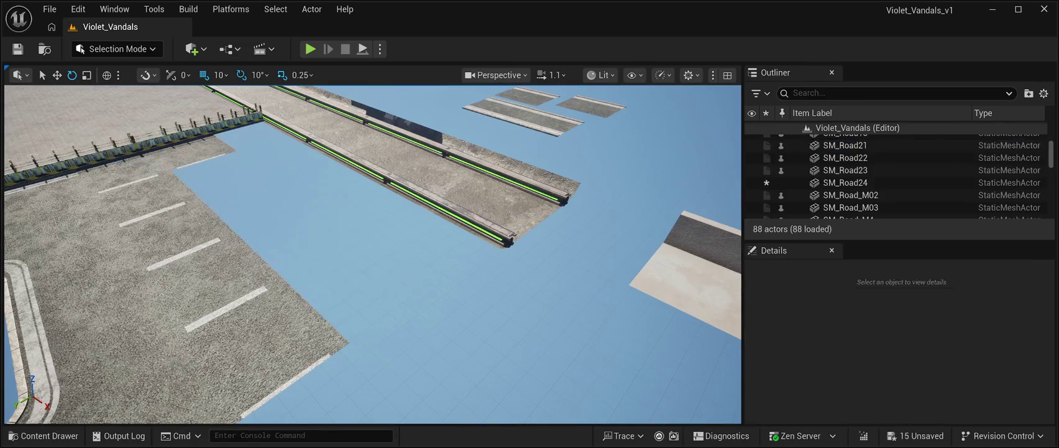
# Delete a final six road tiles near the fence
pyautogui.click(186, 155)
pyautogui.keyDown('ctrl'); pyautogui.click(124, 180); pyautogui.keyUp('ctrl')
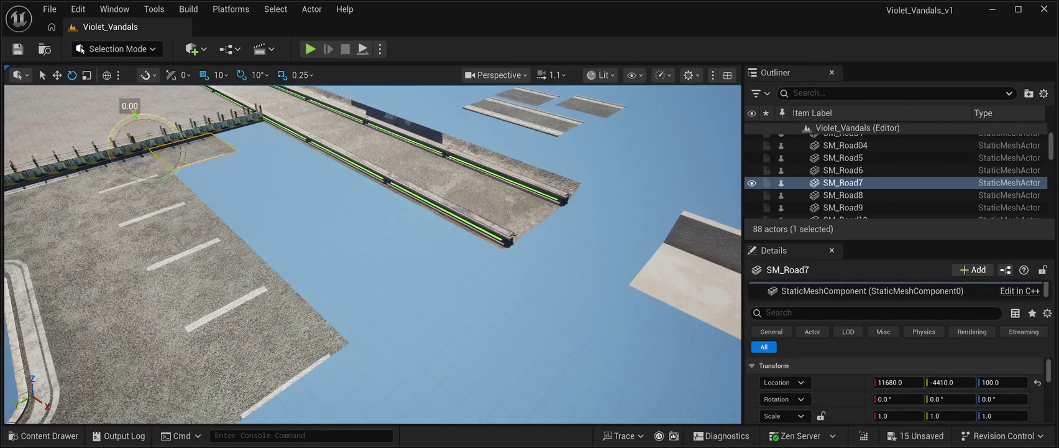
pyautogui.keyDown('ctrl'); pyautogui.click(143, 208); pyautogui.keyUp('ctrl')
pyautogui.keyDown('ctrl'); pyautogui.click(174, 239); pyautogui.keyUp('ctrl')
pyautogui.keyDown('ctrl'); pyautogui.click(212, 282); pyautogui.keyUp('ctrl')
pyautogui.keyDown('ctrl'); pyautogui.click(262, 348); pyautogui.keyUp('ctrl')
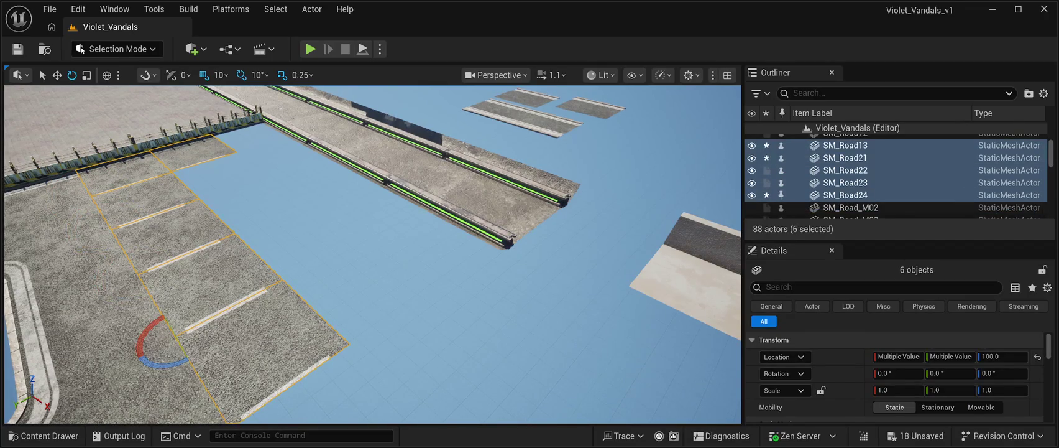
pyautogui.press('Delete')
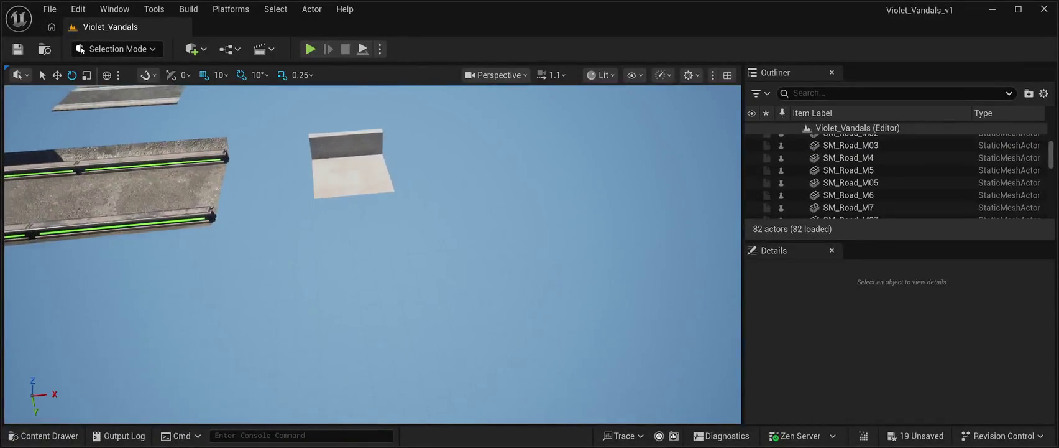
# Move the floating SM_Slums34 wall toward the road and set its Location Z to 100
pyautogui.click(492, 190)
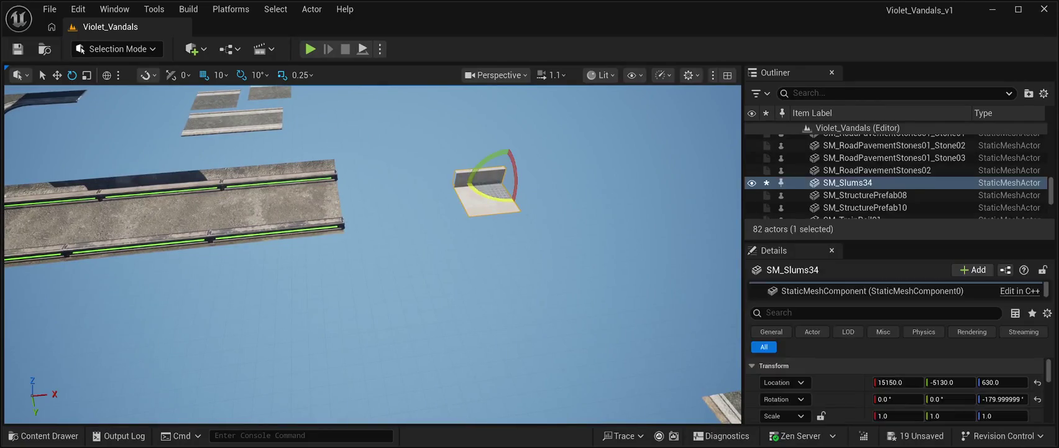
pyautogui.press('w')
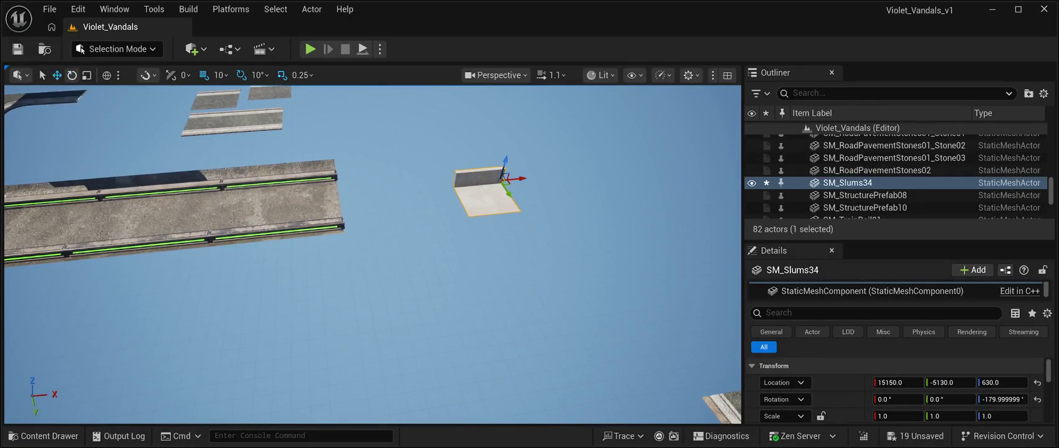
pyautogui.moveTo(519, 179); pyautogui.dragTo(28, 227)
pyautogui.press('f')
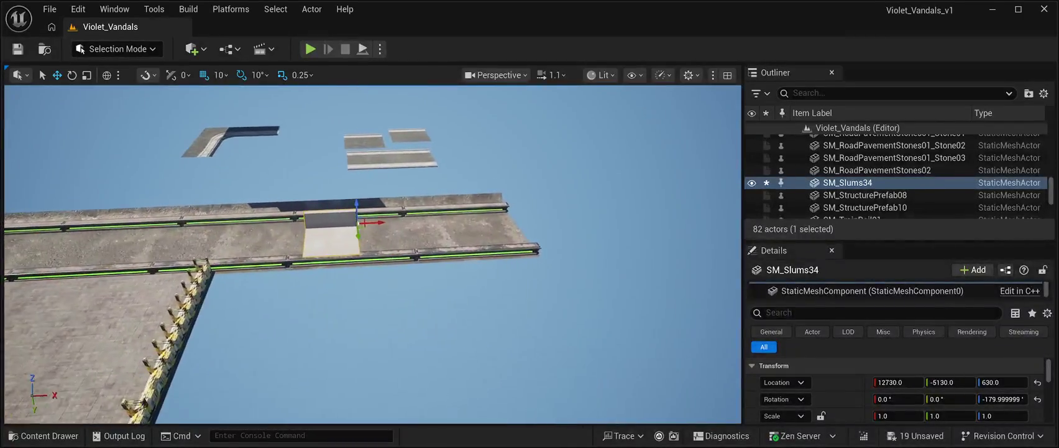
pyautogui.moveTo(353, 208); pyautogui.dragTo(357, 289)
pyautogui.click(1002, 381)
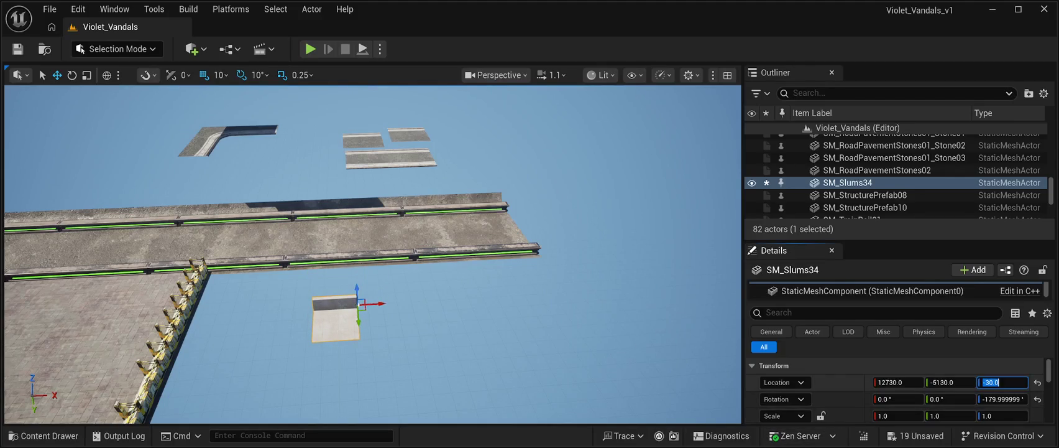
pyautogui.write('100.0')
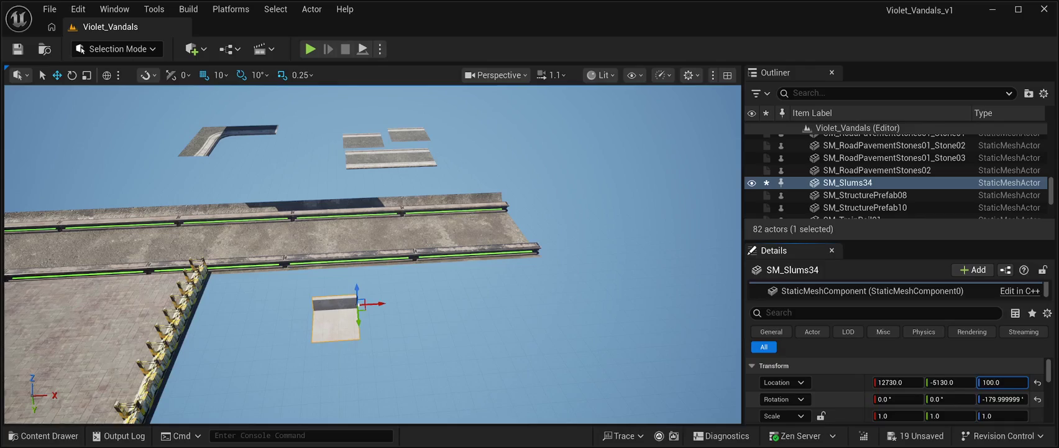
pyautogui.press('Return')
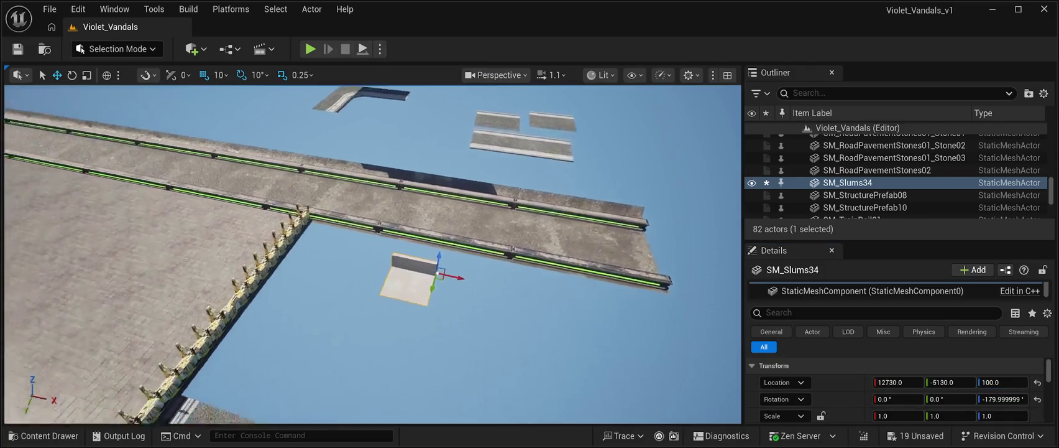
# Slide the slum wall along the curb against the barricade, ending at 12010, -5410
pyautogui.moveTo(428, 308)
pyautogui.mouseDown()
pyautogui.moveTo(438, 291)
pyautogui.moveTo(512, 275)
pyautogui.moveTo(466, 256)
pyautogui.mouseUp()
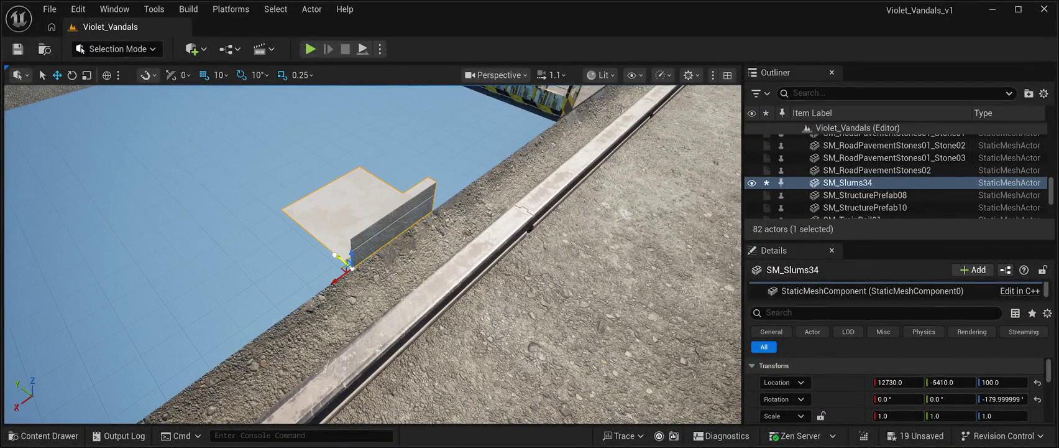
pyautogui.moveTo(333, 253)
pyautogui.mouseDown()
pyautogui.moveTo(375, 271)
pyautogui.moveTo(508, 167)
pyautogui.moveTo(469, 217)
pyautogui.mouseUp()
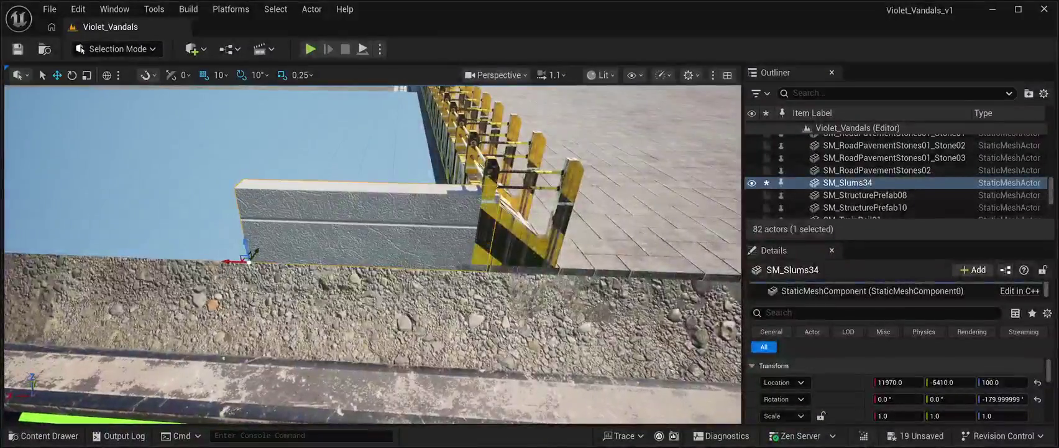
pyautogui.moveTo(243, 257); pyautogui.dragTo(229, 256)
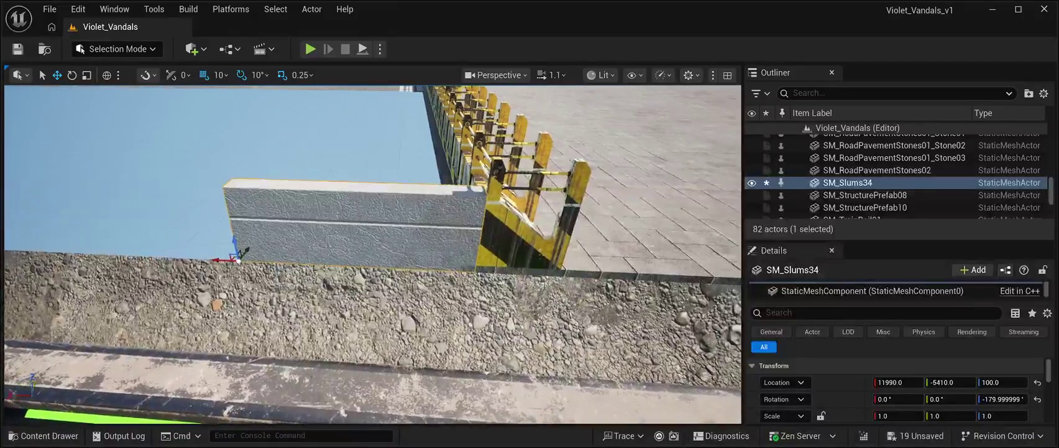
pyautogui.moveTo(220, 259); pyautogui.dragTo(197, 259)
pyautogui.moveTo(214, 255); pyautogui.dragTo(222, 256)
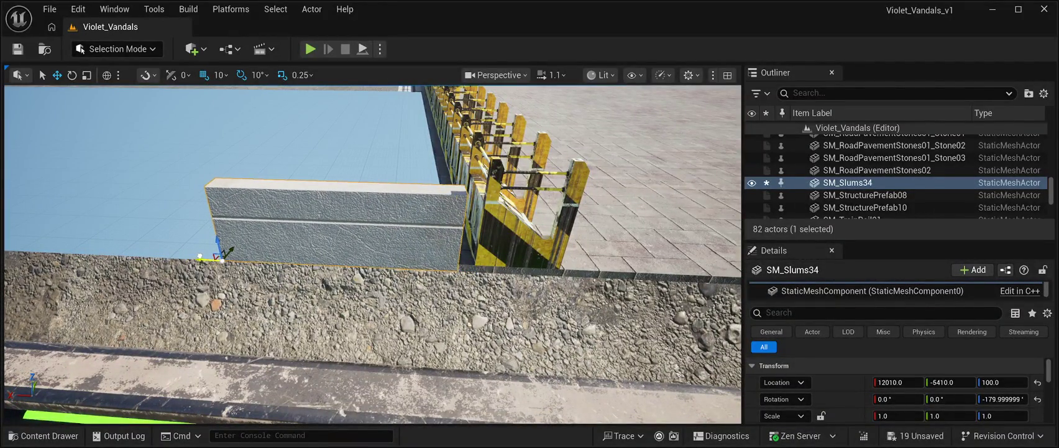
# Nudge barricades SM_StructurePrefab08 and 10 along X so they sit flush with the wall
pyautogui.click(528, 236)
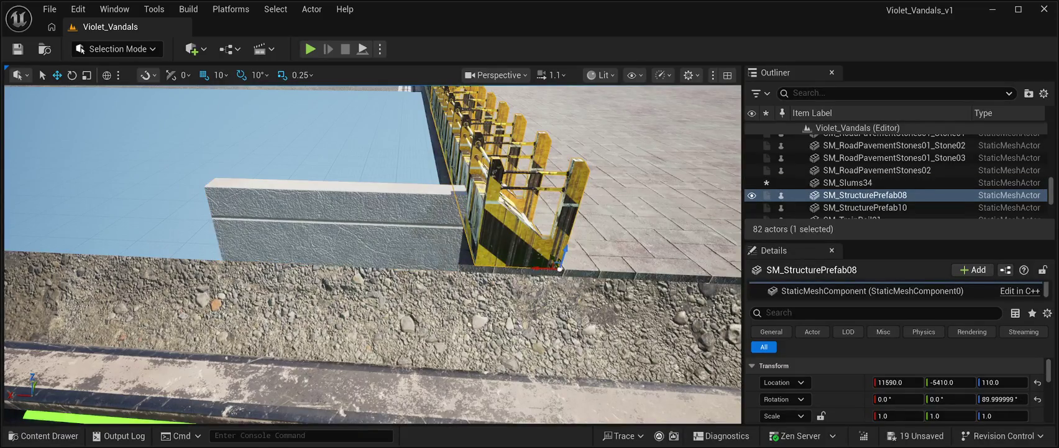
pyautogui.moveTo(542, 268); pyautogui.dragTo(535, 268)
pyautogui.scroll(-3, 373, 255)
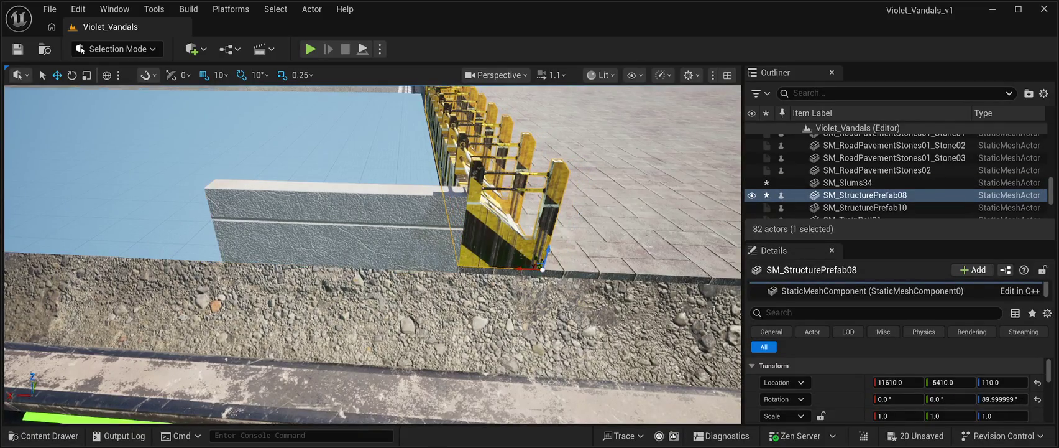
pyautogui.moveTo(373, 255)
pyautogui.mouseDown()
pyautogui.moveTo(448, 239)
pyautogui.moveTo(457, 212)
pyautogui.mouseUp()
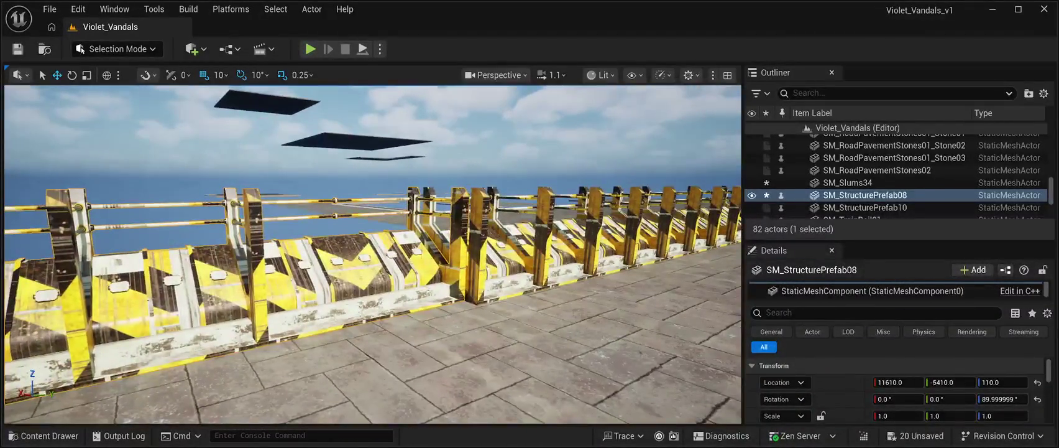
pyautogui.click(454, 211)
pyautogui.moveTo(471, 302); pyautogui.dragTo(465, 301)
pyautogui.moveTo(373, 249)
pyautogui.mouseDown()
pyautogui.moveTo(416, 255)
pyautogui.moveTo(386, 255)
pyautogui.moveTo(438, 276)
pyautogui.mouseUp()
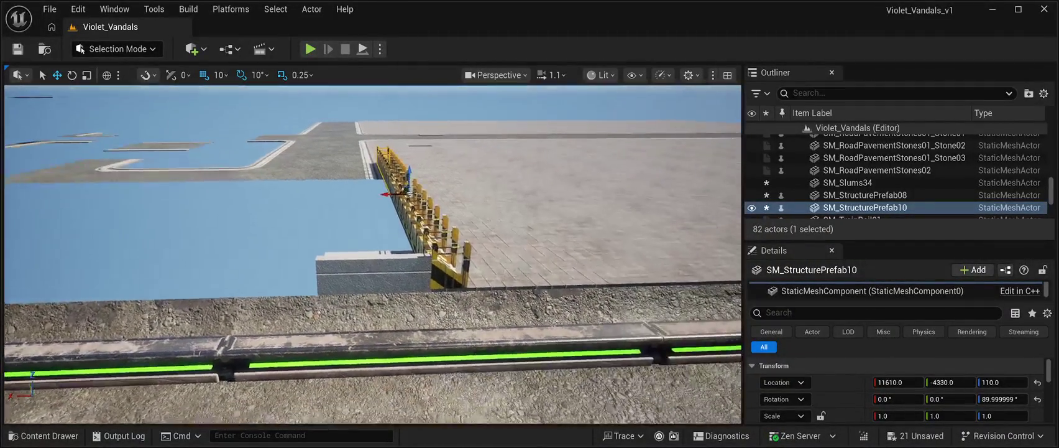
pyautogui.click(373, 273)
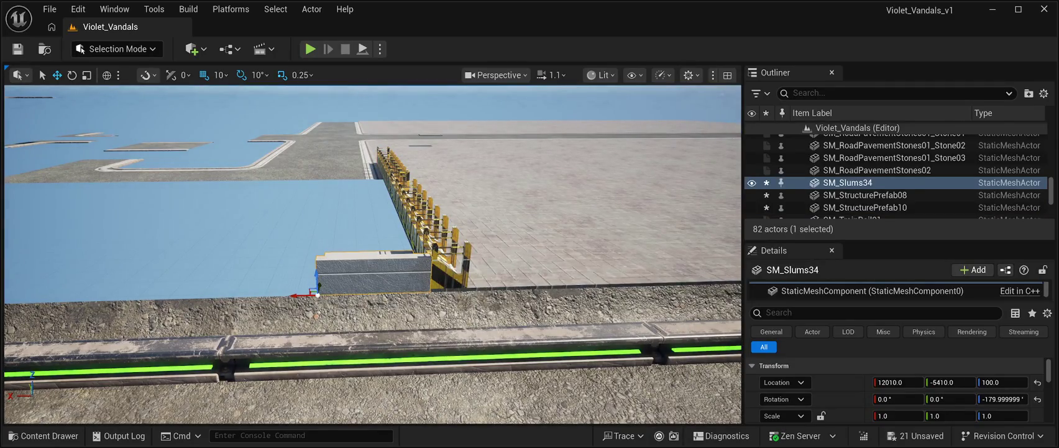
# Duplicate the slum wall block four times, sliding each copy along the curb
pyautogui.hotkey('ctrl', 'd')
pyautogui.moveTo(303, 296)
pyautogui.mouseDown()
pyautogui.moveTo(167, 292)
pyautogui.moveTo(183, 291)
pyautogui.mouseUp()
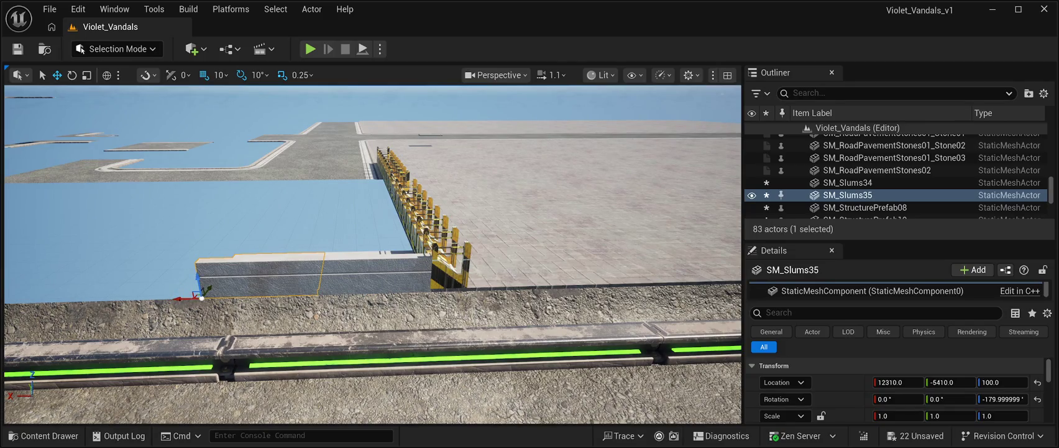
pyautogui.press('Left')
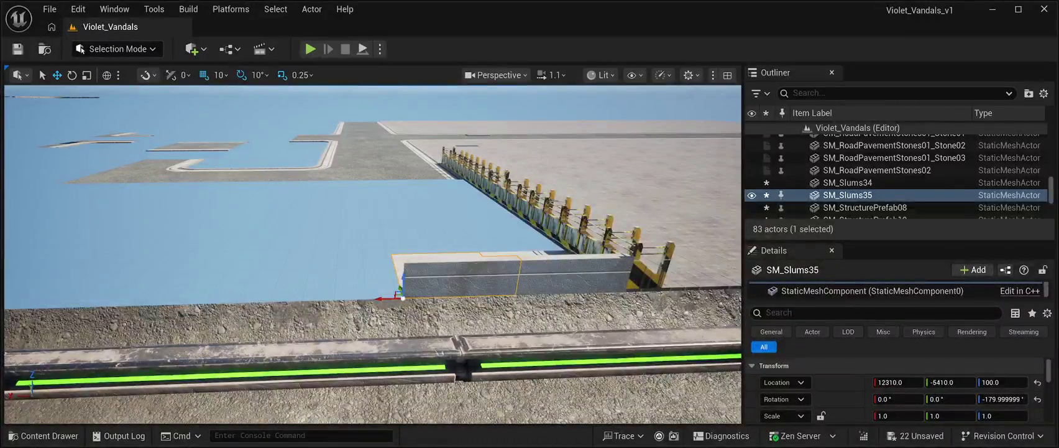
pyautogui.hotkey('ctrl', 'd')
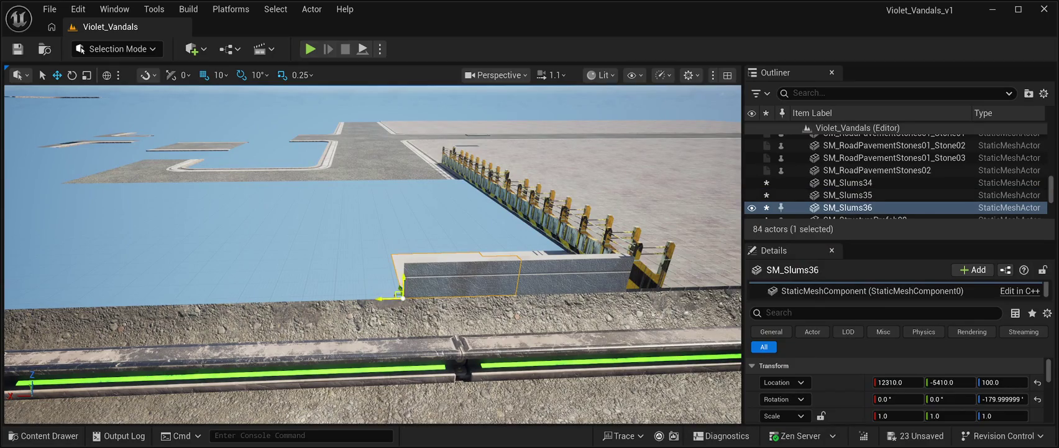
pyautogui.moveTo(380, 297); pyautogui.dragTo(261, 291)
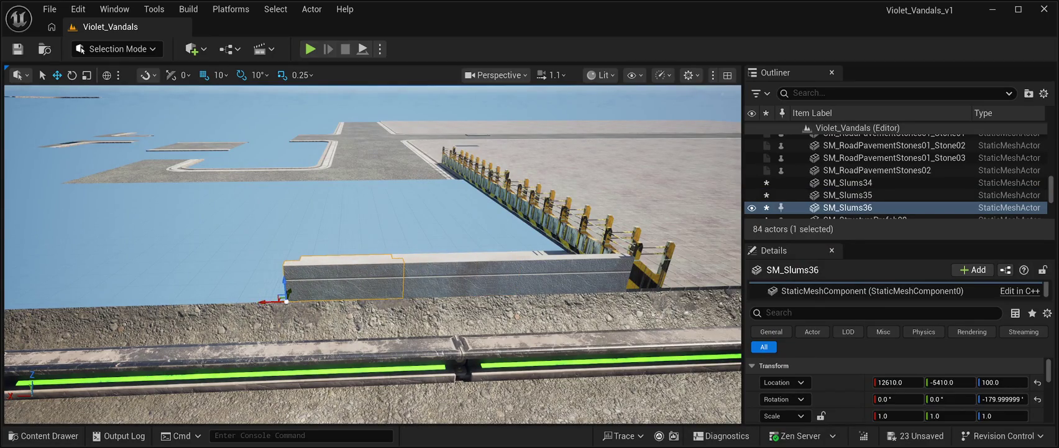
pyautogui.hotkey('ctrl', 'd')
pyautogui.moveTo(261, 301); pyautogui.dragTo(142, 296)
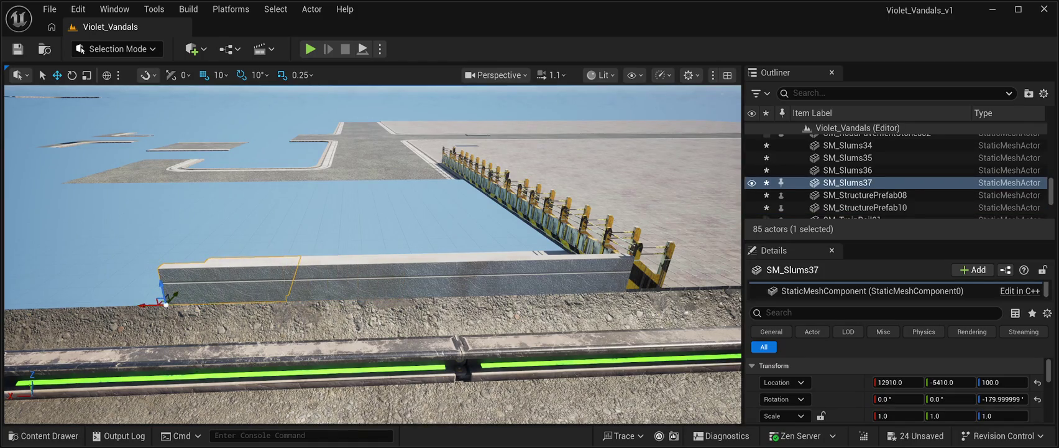
pyautogui.press('Left')
pyautogui.hotkey('ctrl', 'd')
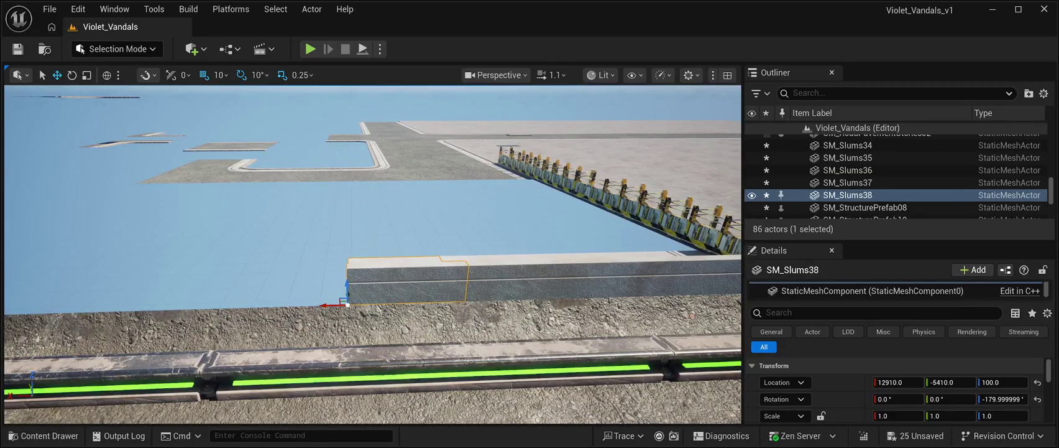
pyautogui.moveTo(324, 304); pyautogui.dragTo(201, 293)
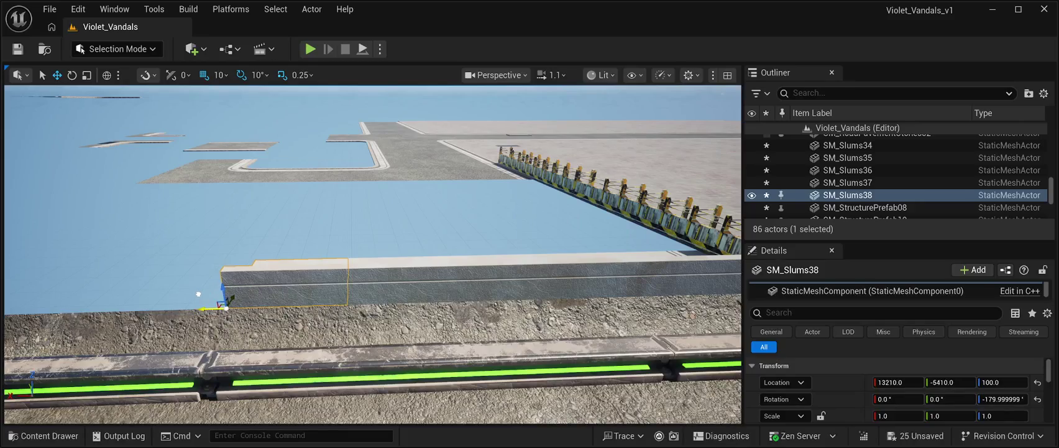
# Add three more wall copies along X, ending with SM_Slums41 at 14120, -5410, 100
pyautogui.moveTo(373, 261)
pyautogui.mouseDown()
pyautogui.moveTo(373, 214)
pyautogui.moveTo(373, 274)
pyautogui.moveTo(476, 262)
pyautogui.mouseUp()
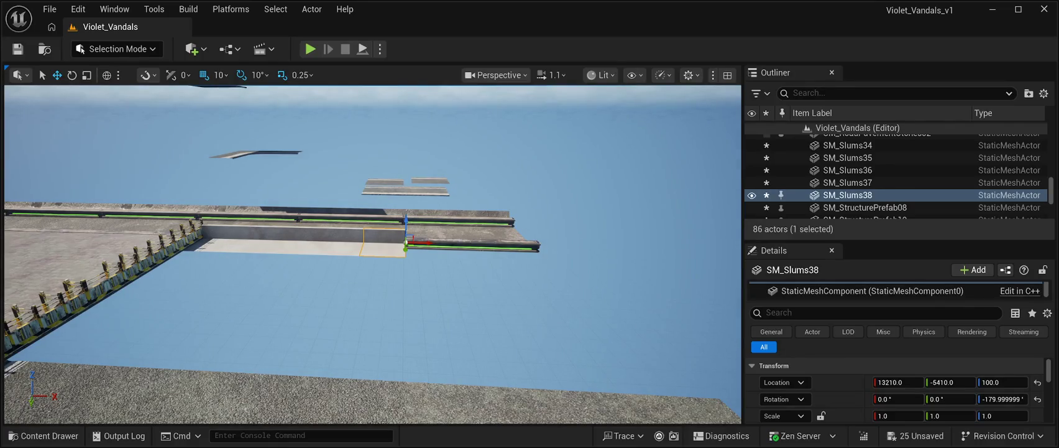
pyautogui.hotkey('ctrl', 'd')
pyautogui.moveTo(427, 245)
pyautogui.mouseDown()
pyautogui.moveTo(488, 246)
pyautogui.moveTo(471, 248)
pyautogui.mouseUp()
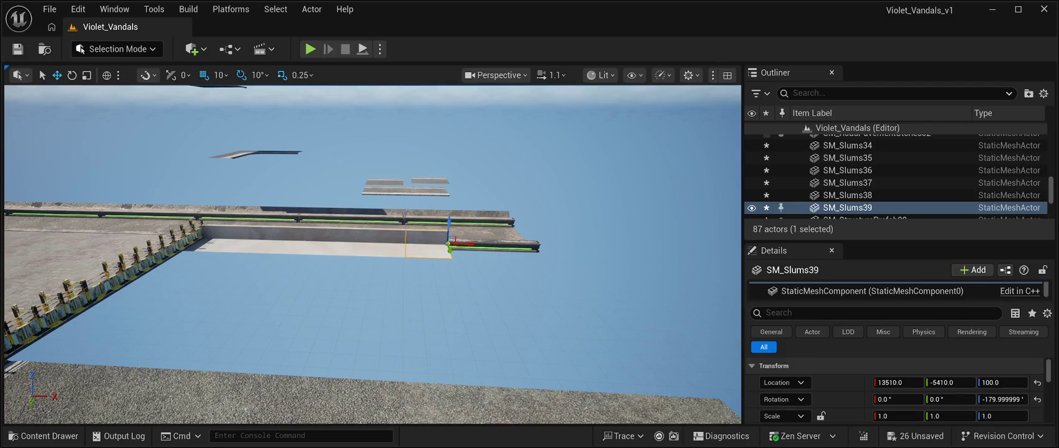
pyautogui.hotkey('ctrl', 'd')
pyautogui.moveTo(469, 244)
pyautogui.mouseDown()
pyautogui.moveTo(529, 245)
pyautogui.moveTo(514, 245)
pyautogui.mouseUp()
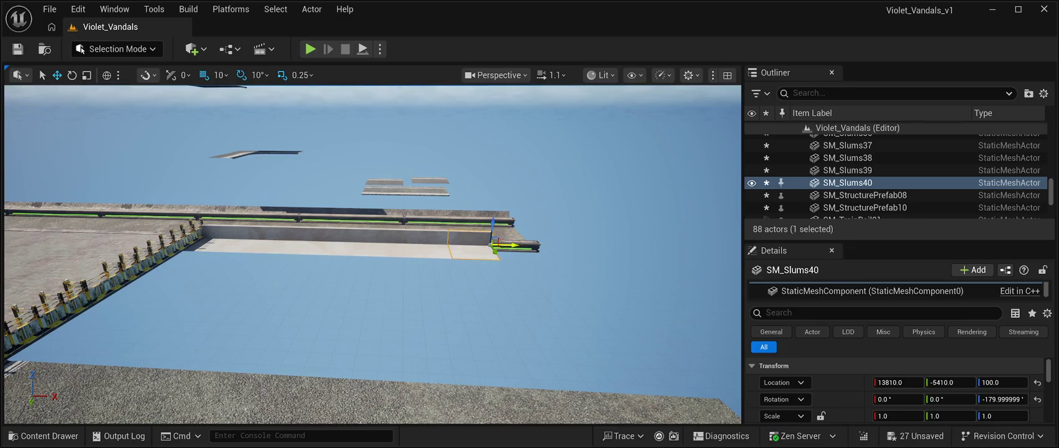
pyautogui.hotkey('ctrl', 'd')
pyautogui.moveTo(497, 245); pyautogui.dragTo(550, 250)
pyautogui.click(551, 250)
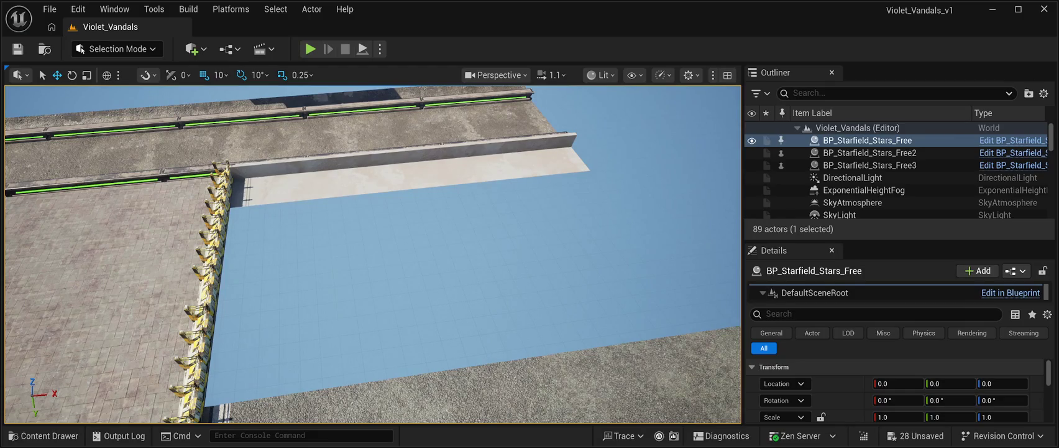
# Drag the SM_Slums26 floor slab from the CyberPunkMegapack Meshes onto the blue ground area
pyautogui.click(44, 435)
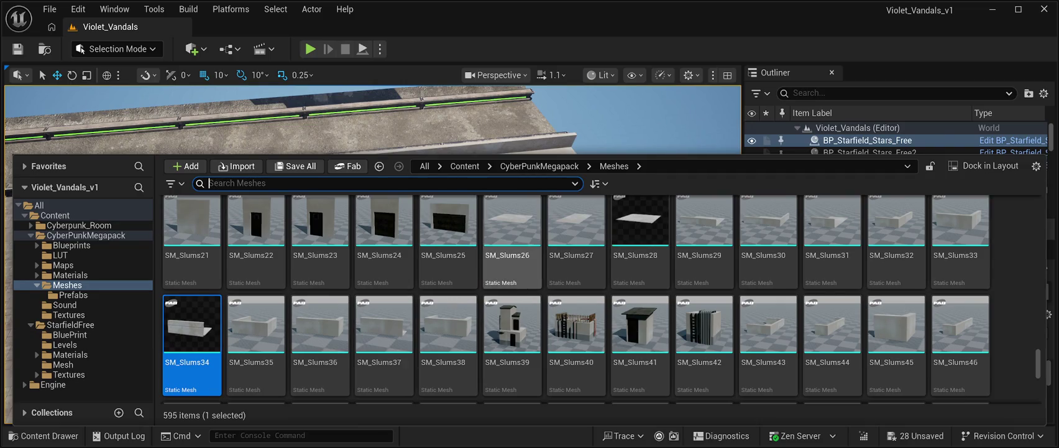
pyautogui.click(512, 236)
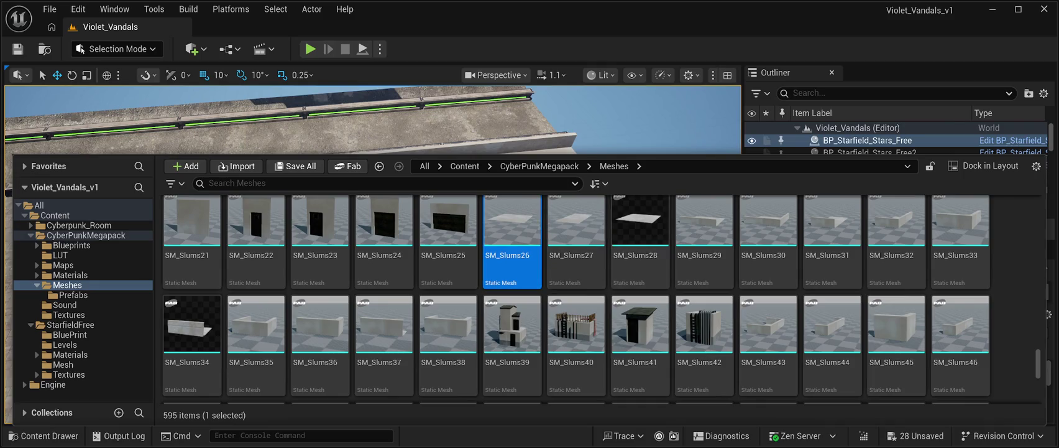
pyautogui.click(640, 236)
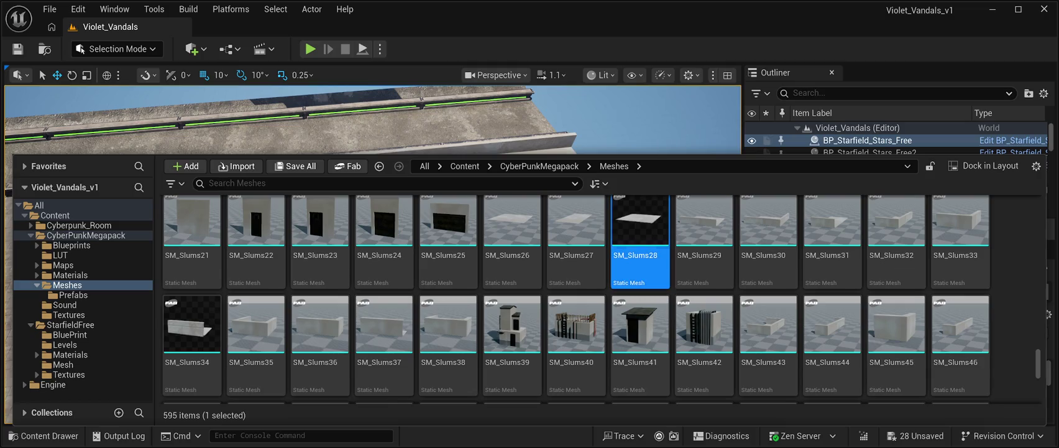
pyautogui.moveTo(511, 230); pyautogui.dragTo(435, 280)
pyautogui.moveTo(578, 174)
pyautogui.mouseDown()
pyautogui.moveTo(398, 211)
pyautogui.moveTo(373, 267)
pyautogui.moveTo(311, 342)
pyautogui.moveTo(367, 261)
pyautogui.mouseUp()
pyautogui.click(1002, 382)
pyautogui.write('100')
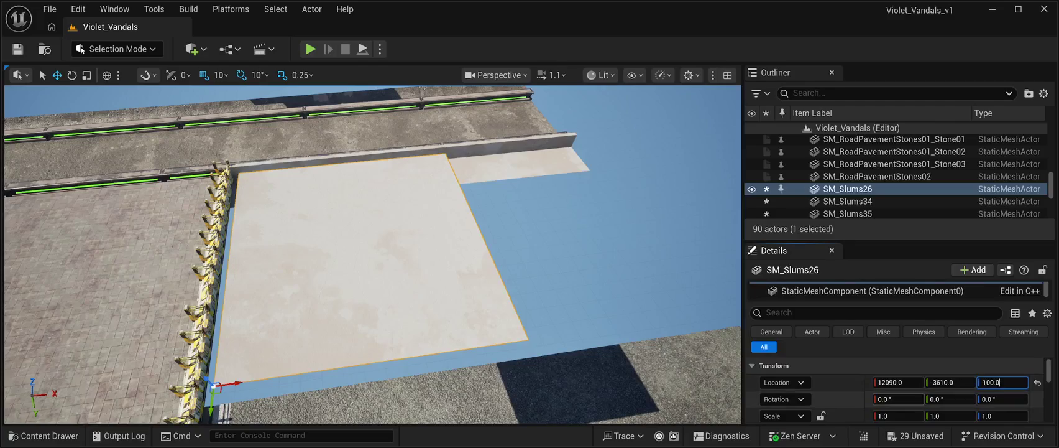
# Confirm the slab's Z of 100 and slide it along X to 11710 against the fence
pyautogui.press('Return')
pyautogui.moveTo(373, 255)
pyautogui.mouseDown()
pyautogui.moveTo(267, 256)
pyautogui.moveTo(480, 236)
pyautogui.mouseUp()
pyautogui.moveTo(373, 255)
pyautogui.mouseDown()
pyautogui.moveTo(349, 267)
pyautogui.moveTo(296, 248)
pyautogui.mouseUp()
pyautogui.moveTo(316, 378); pyautogui.dragTo(56, 350)
pyautogui.moveTo(373, 255); pyautogui.dragTo(407, 230)
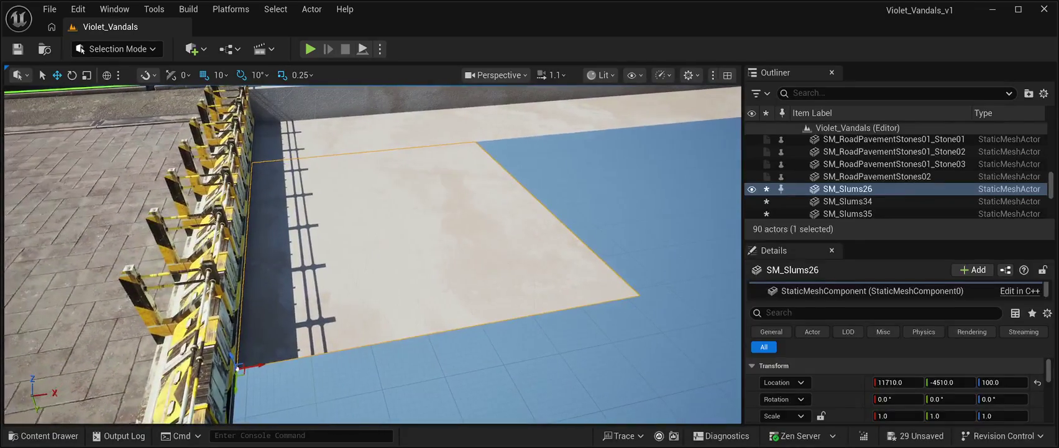
pyautogui.click(868, 140)
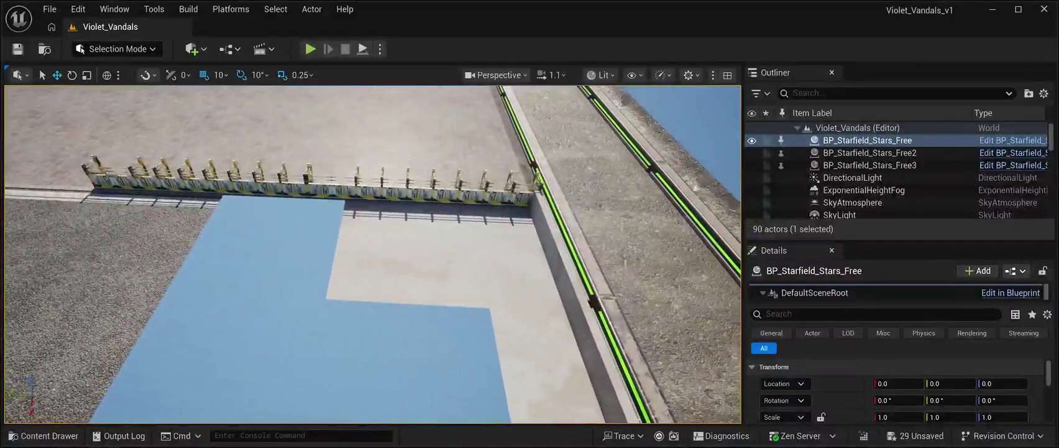
# Duplicate SM_Slums26 and slide the copy, SM_Slums27, along Y to about -3910 beside it
pyautogui.hotkey('ctrl', 'z')
pyautogui.hotkey('ctrl', 'd')
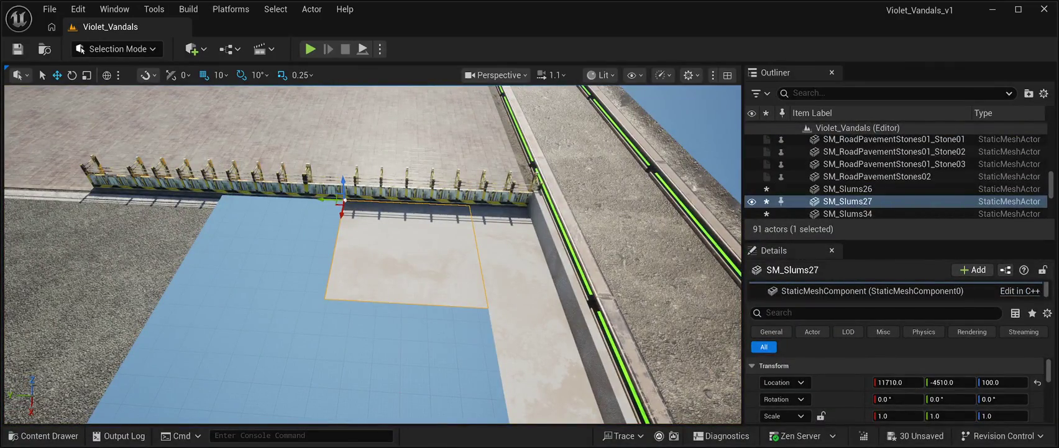
pyautogui.moveTo(324, 199); pyautogui.dragTo(197, 207)
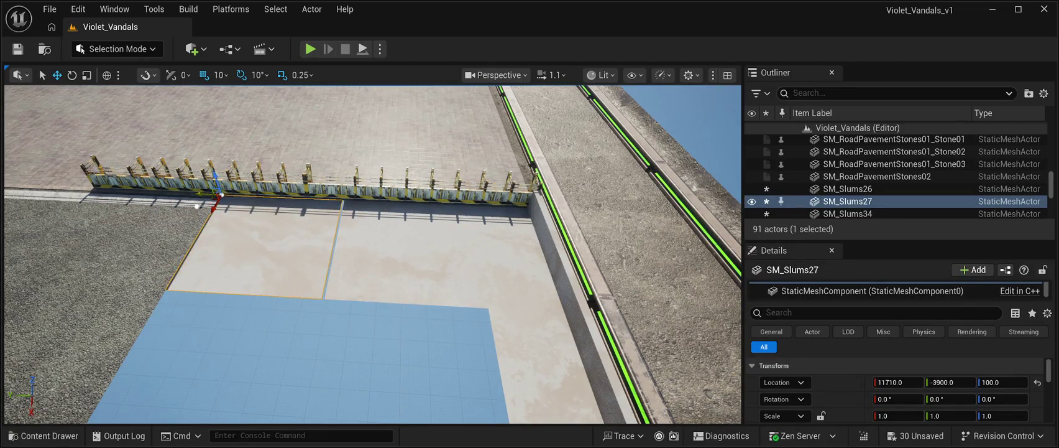
pyautogui.click(196, 206)
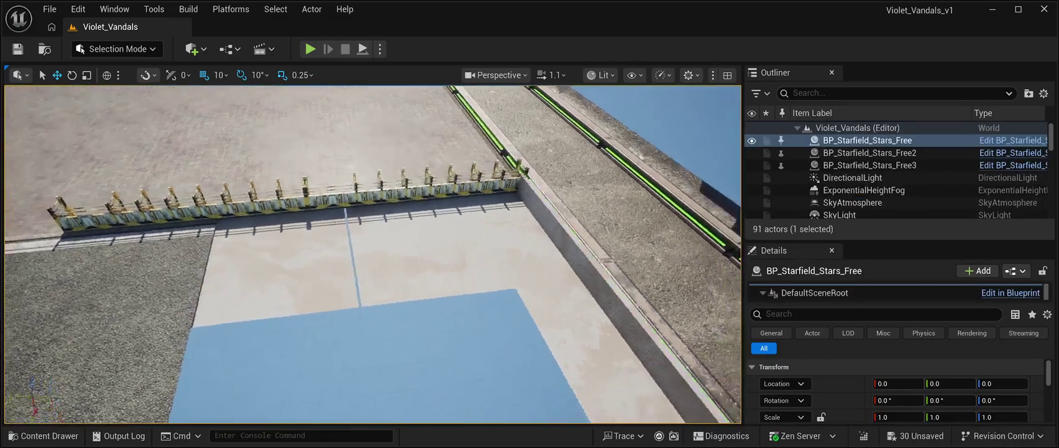
pyautogui.press('f')
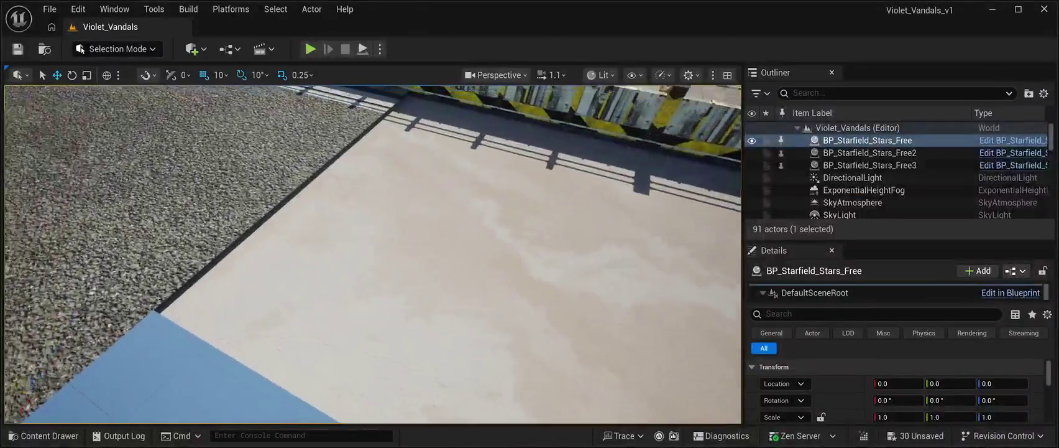
# Set Location Z to 109 on both SM_Slums27 and SM_Slums26
pyautogui.hotkey('ctrl', 'z')
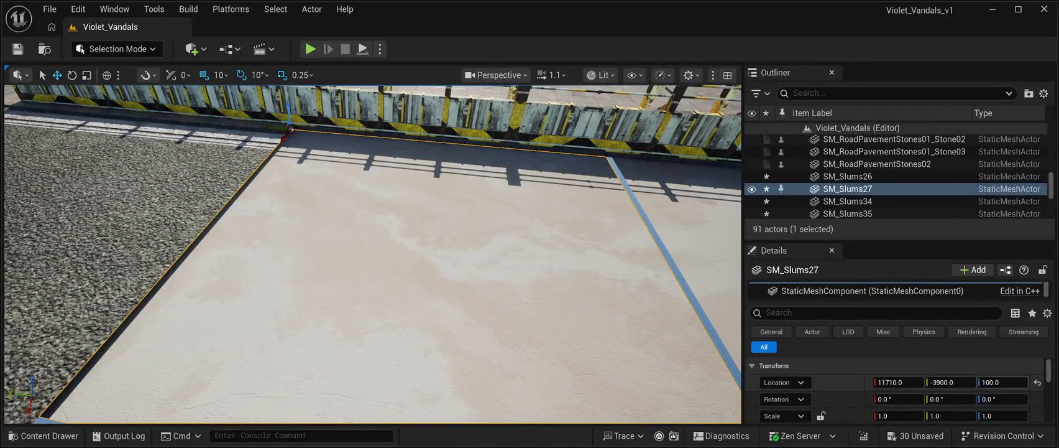
pyautogui.moveTo(1002, 382); pyautogui.dragTo(1020, 382)
pyautogui.moveTo(373, 255); pyautogui.dragTo(162, 224)
pyautogui.click(435, 236)
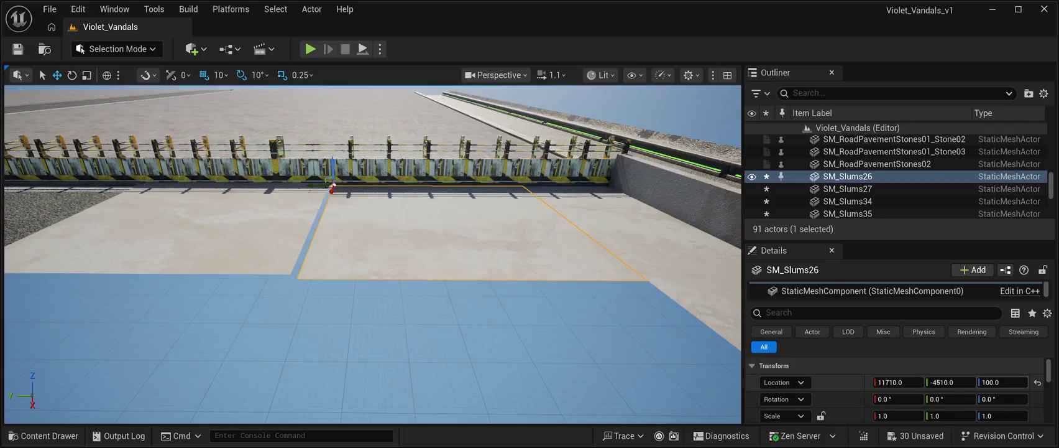
pyautogui.moveTo(1002, 381); pyautogui.dragTo(1023, 382)
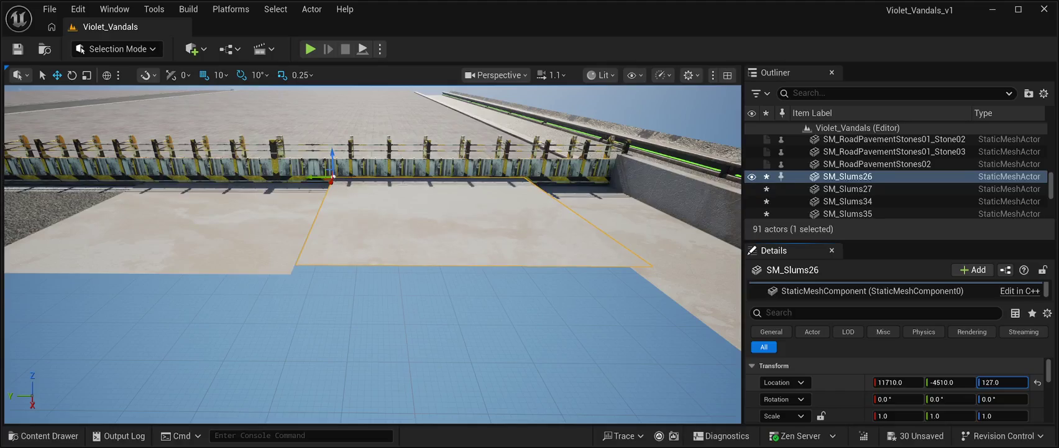
pyautogui.moveTo(373, 279)
pyautogui.mouseDown()
pyautogui.moveTo(383, 218)
pyautogui.moveTo(382, 236)
pyautogui.mouseUp()
pyautogui.click(373, 280)
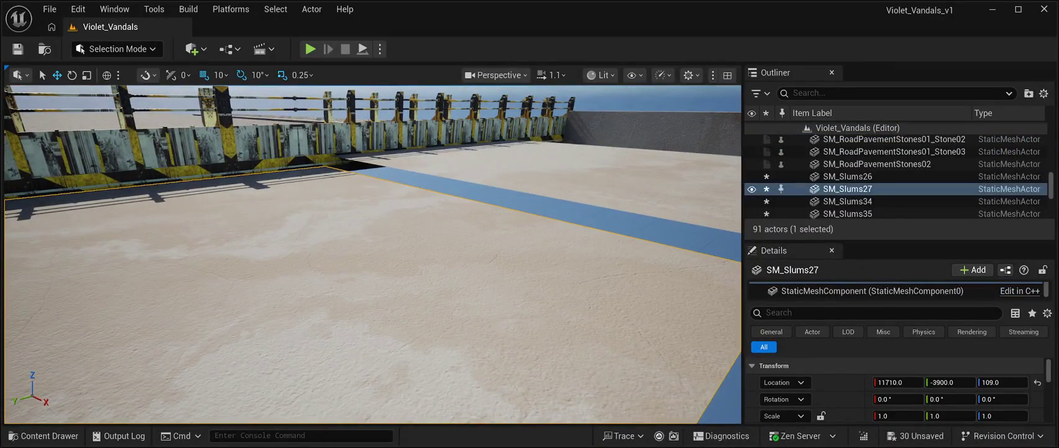
pyautogui.click(847, 176)
pyautogui.click(1002, 381)
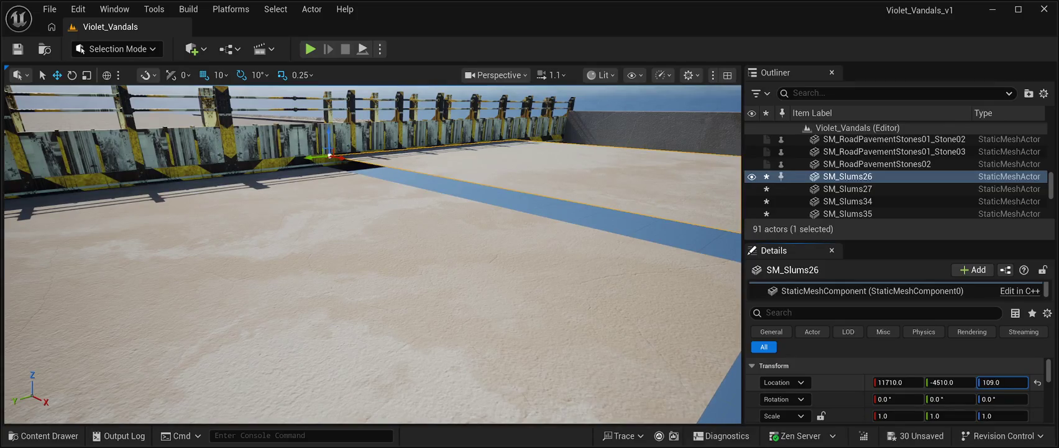
pyautogui.press('Return')
# Nudge SM_Slums27 one step along Y so it sits flush beside SM_Slums26
pyautogui.moveTo(373, 279); pyautogui.dragTo(473, 261)
pyautogui.click(311, 223)
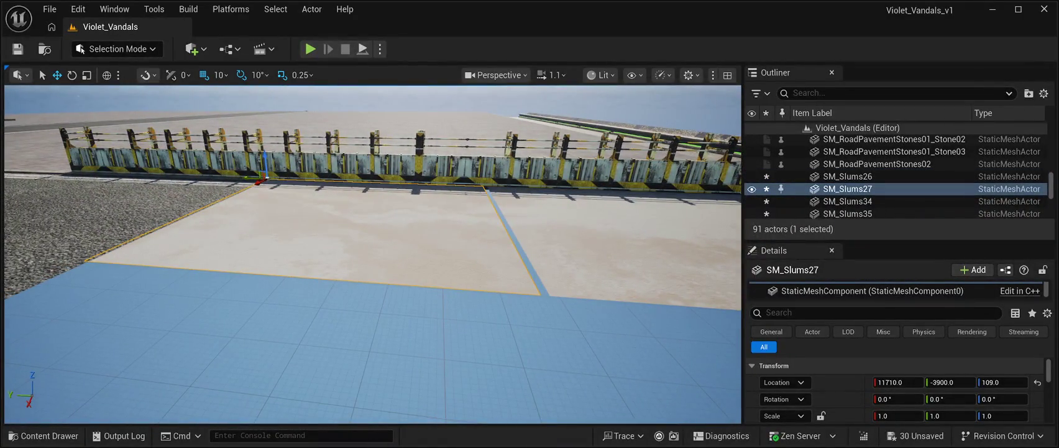
pyautogui.moveTo(251, 178); pyautogui.dragTo(206, 173)
pyautogui.scroll(5, 896, 174)
pyautogui.doubleClick(867, 140)
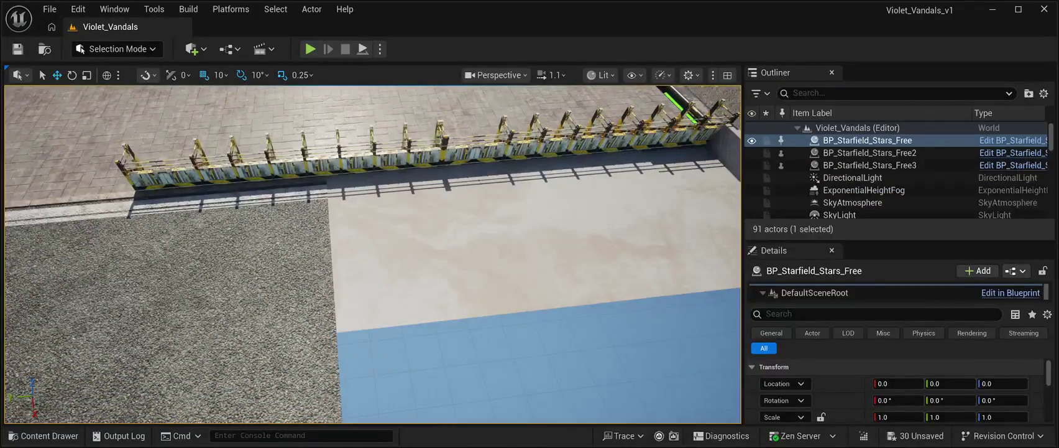
# Check which asphalt materials the gravel road SM_Road_M02 uses in its Materials section
pyautogui.click(168, 267)
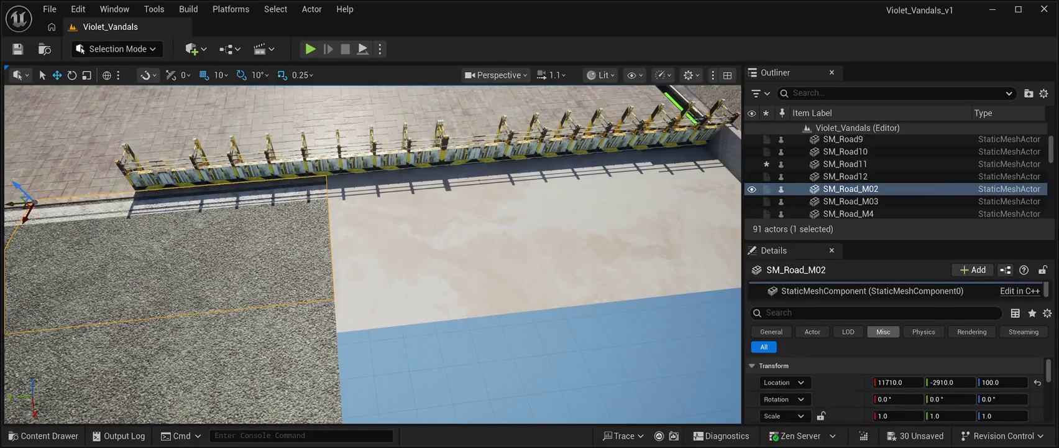
pyautogui.scroll(-3, 895, 389)
pyautogui.scroll(-1, 896, 388)
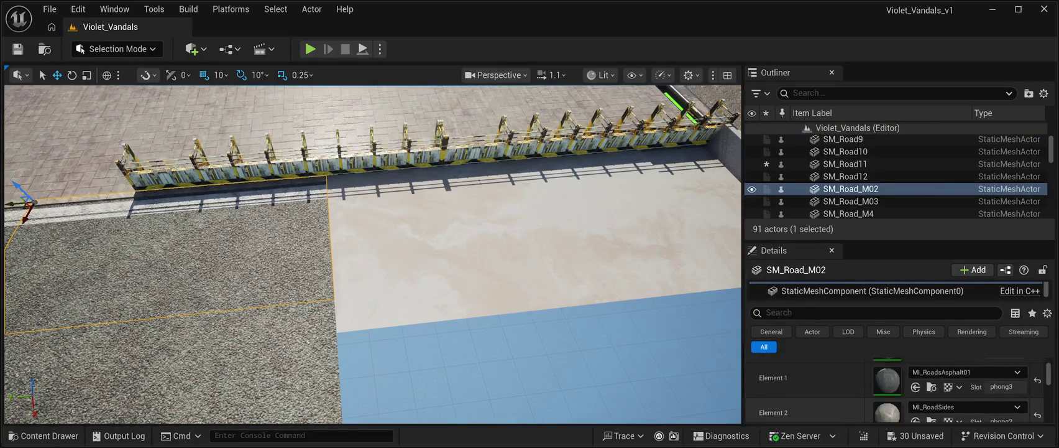
pyautogui.scroll(-2, 895, 388)
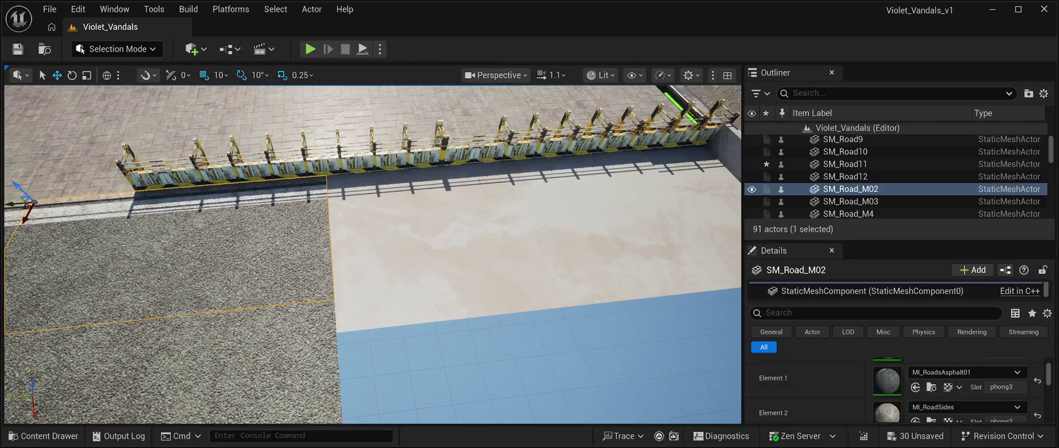
# Show the SM_Slums27 floor slab's Element 0 material slot in Details
pyautogui.click(429, 248)
pyautogui.scroll(-5, 895, 385)
pyautogui.scroll(-8, 878, 409)
pyautogui.scroll(5, 877, 410)
pyautogui.scroll(6, 877, 397)
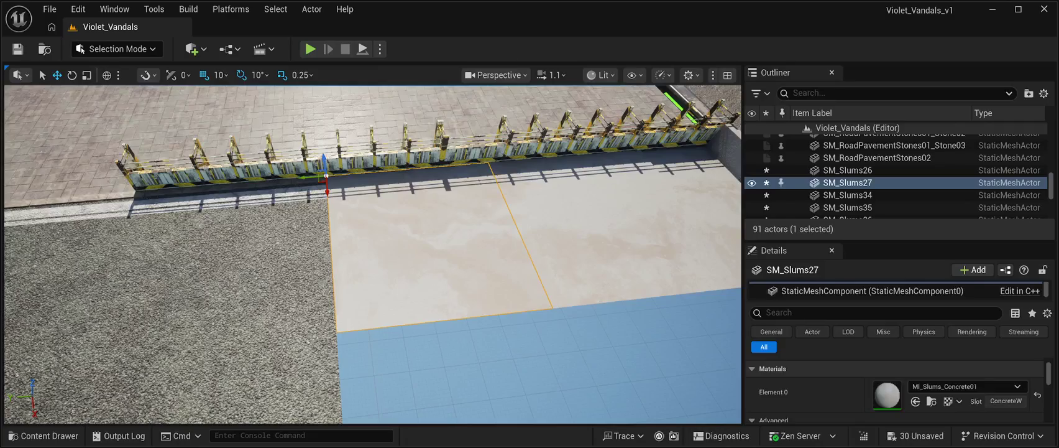
# Try MI_RoadsAsphalt01 through 05 on SM_Slums27, then settle on plain MI_RoadsAsphalt_Sub
pyautogui.hotkey('ctrl', 'z')
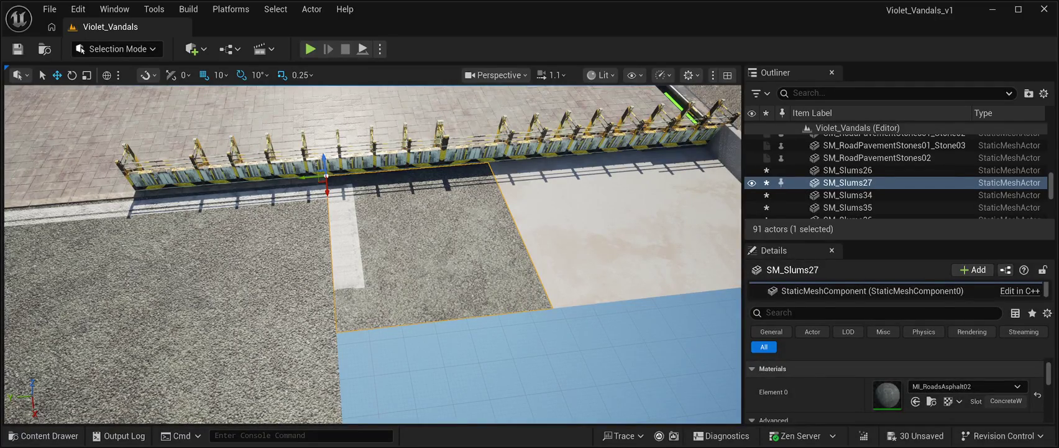
pyautogui.hotkey('ctrl', 'z')
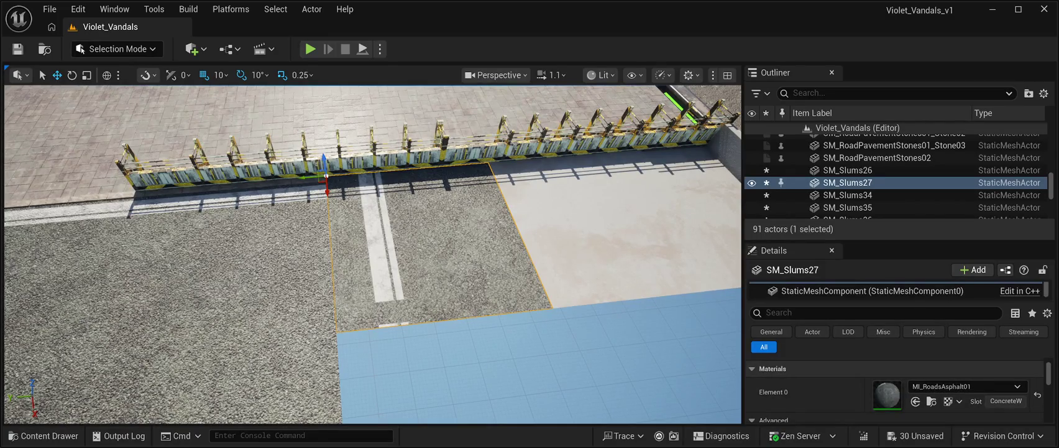
pyautogui.hotkey('ctrl', 'z')
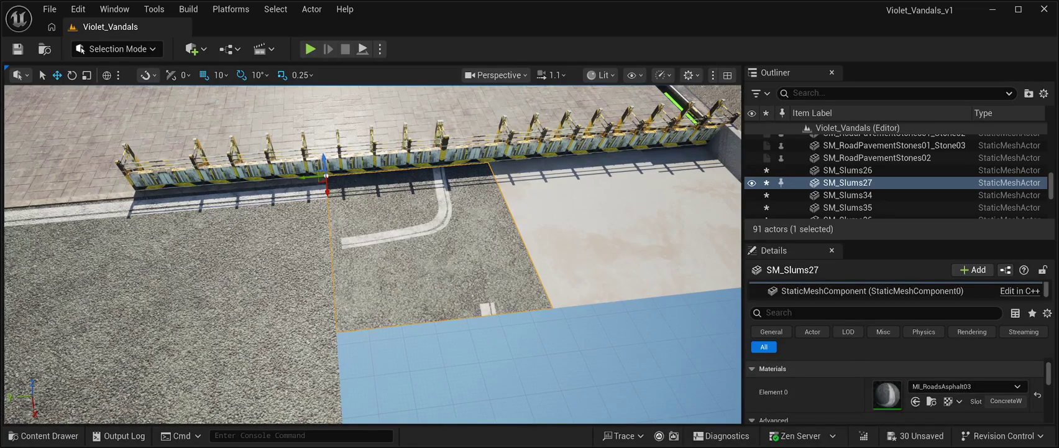
pyautogui.hotkey('ctrl', 'z')
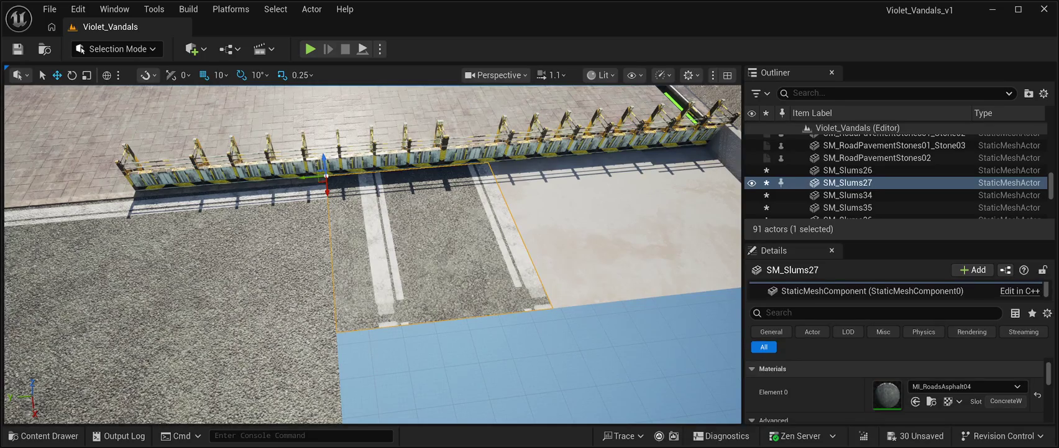
pyautogui.hotkey('ctrl', 'z')
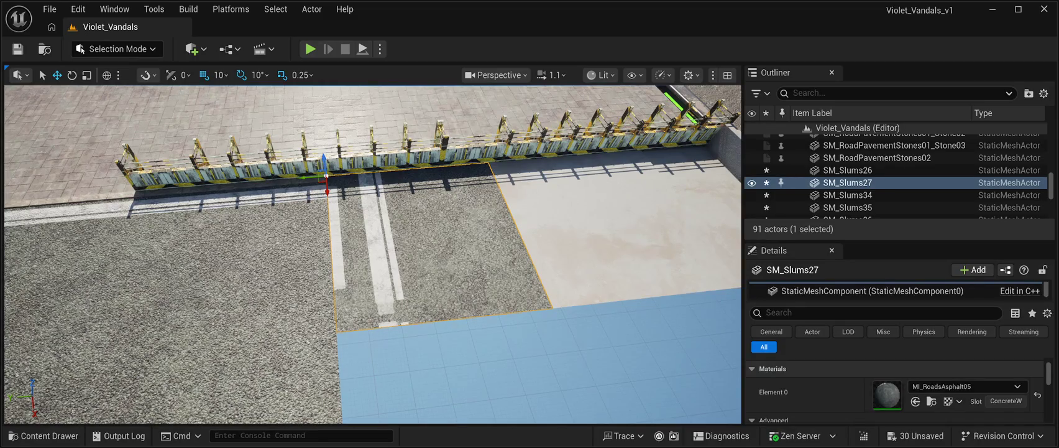
pyautogui.hotkey('ctrl', 'z')
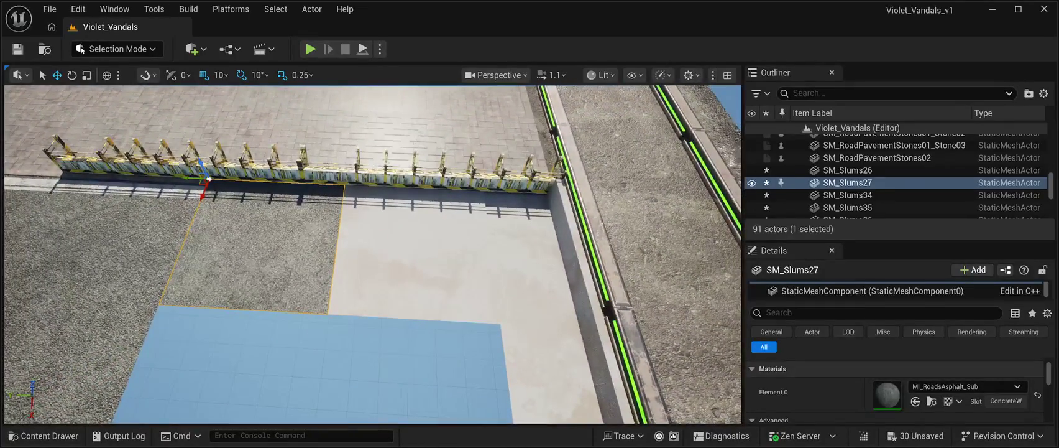
pyautogui.click(847, 170)
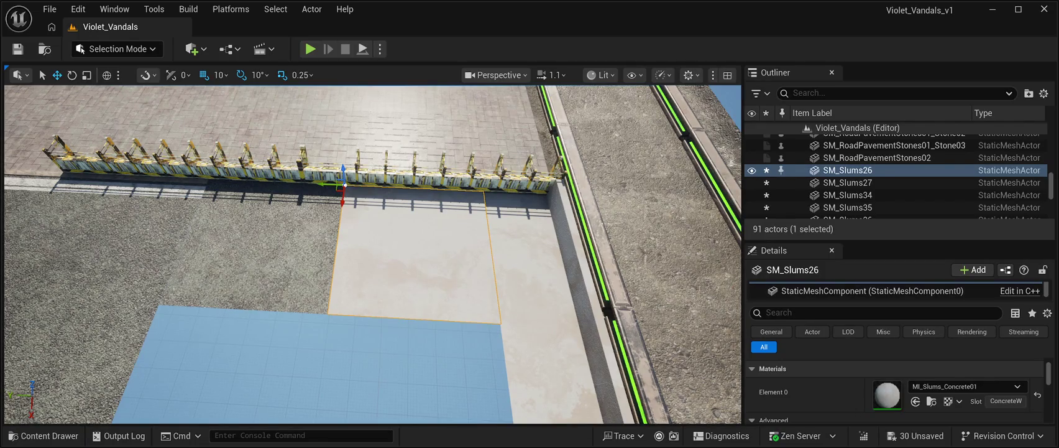
# Cycle SM_Slums26's Element 0 through MI_RoadsGrid, paving and marked asphalt, ending on MI_RoadsAsphalt_Sub
pyautogui.hotkey('ctrl', 'z')
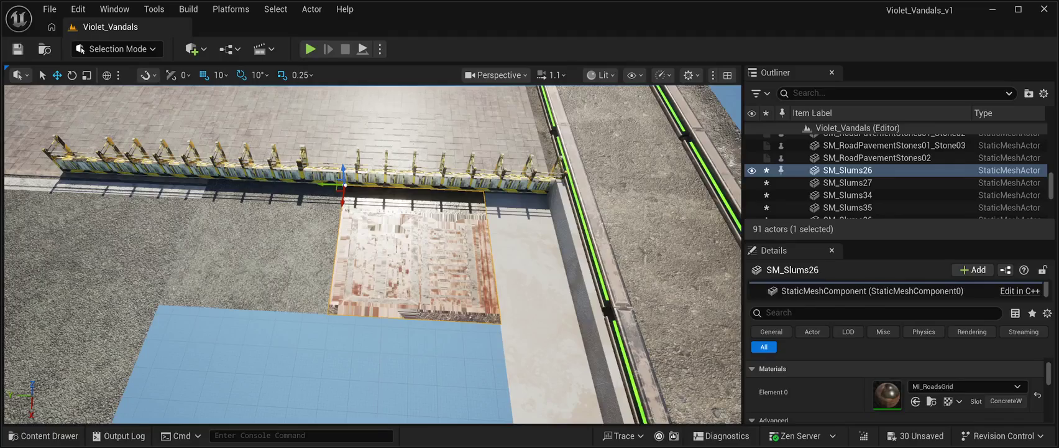
pyautogui.hotkey('ctrl', 'z')
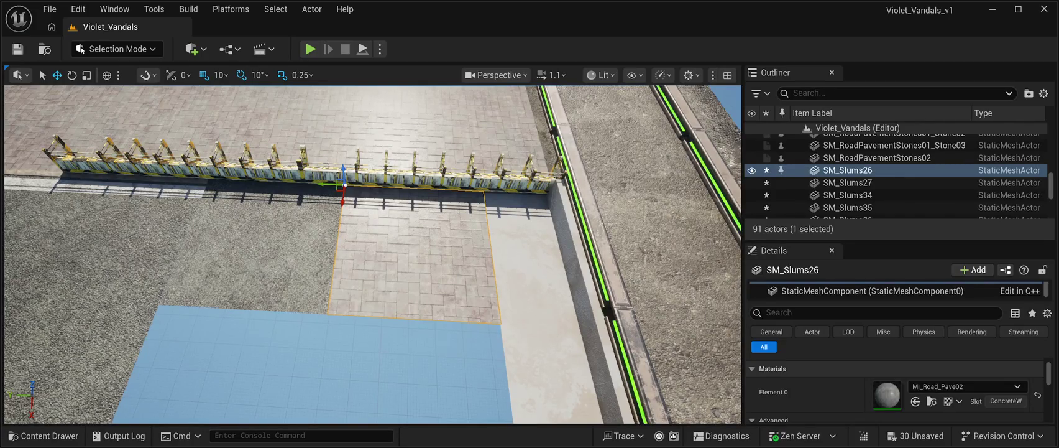
pyautogui.hotkey('ctrl', 'z')
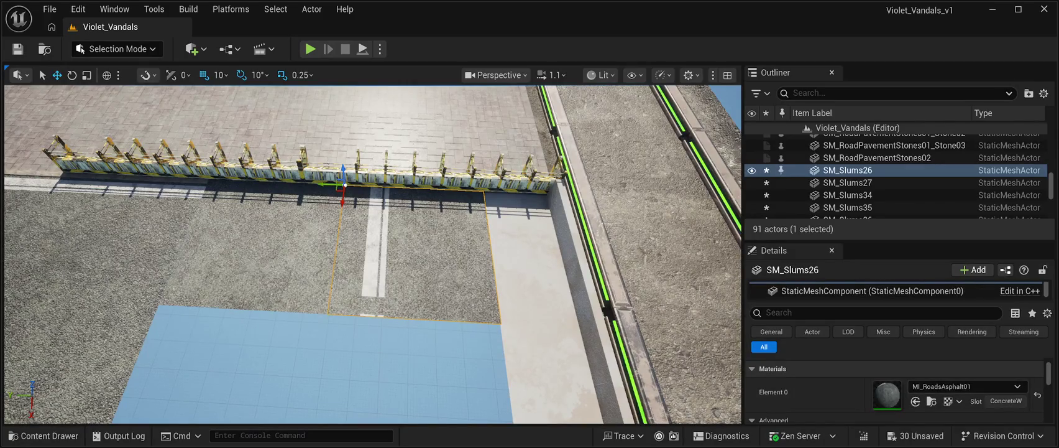
pyautogui.hotkey('ctrl', 'z')
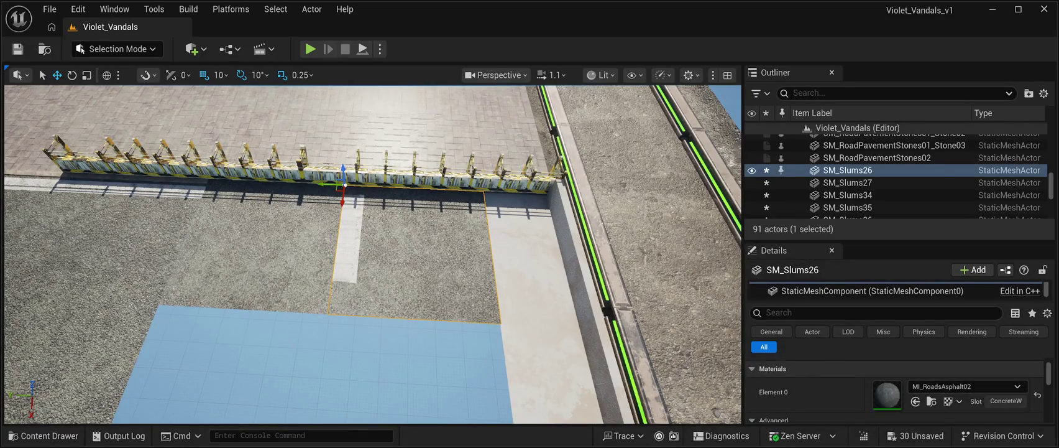
pyautogui.hotkey('ctrl', 'y')
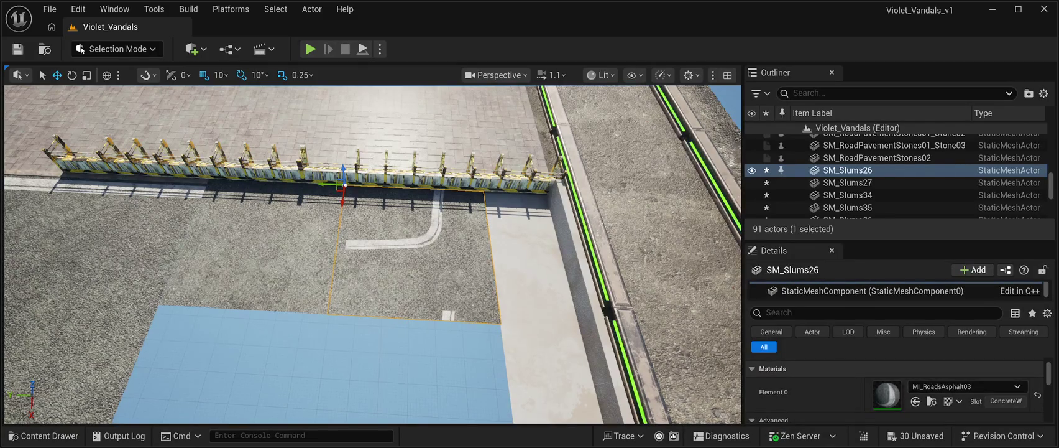
pyautogui.hotkey('ctrl', 'y')
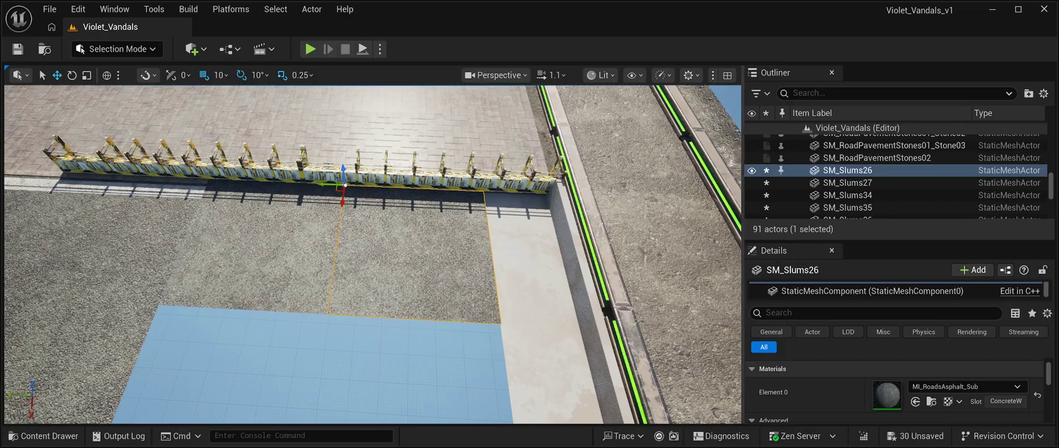
pyautogui.click(847, 207)
pyautogui.click(848, 195)
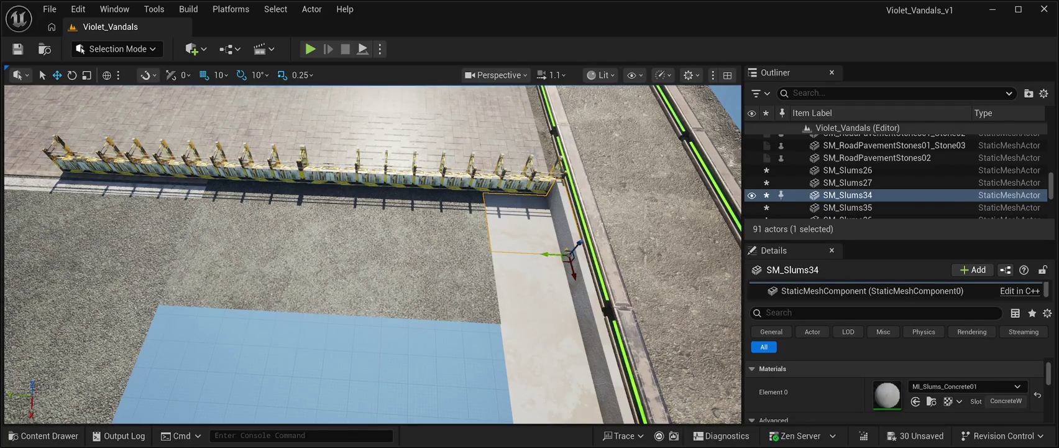
# Set slabs SM_Slums34 through SM_Slums37 to the MI_RoadsAsphalt_Sub material
pyautogui.hotkey('ctrl', 'z')
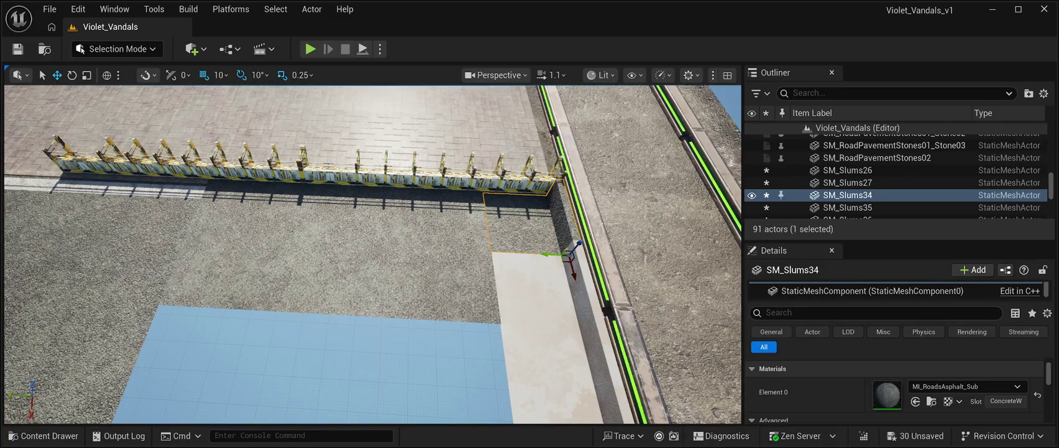
pyautogui.click(847, 207)
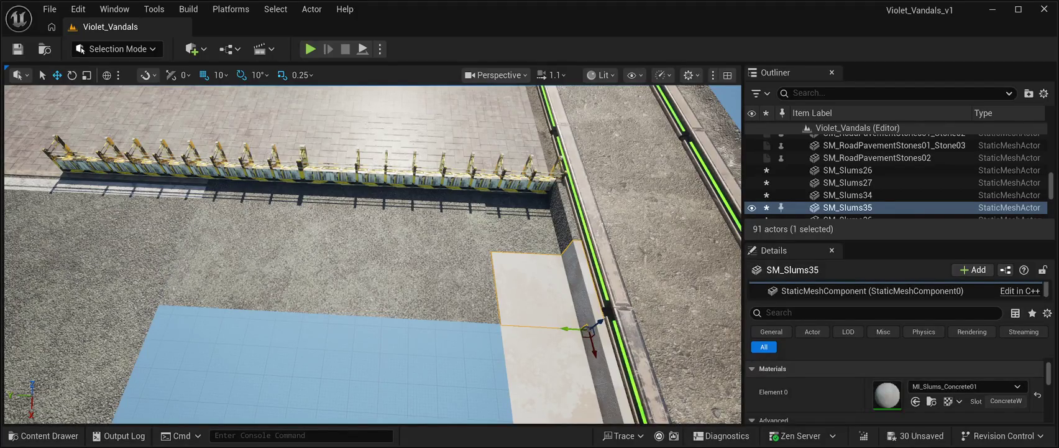
pyautogui.hotkey('ctrl', 'v')
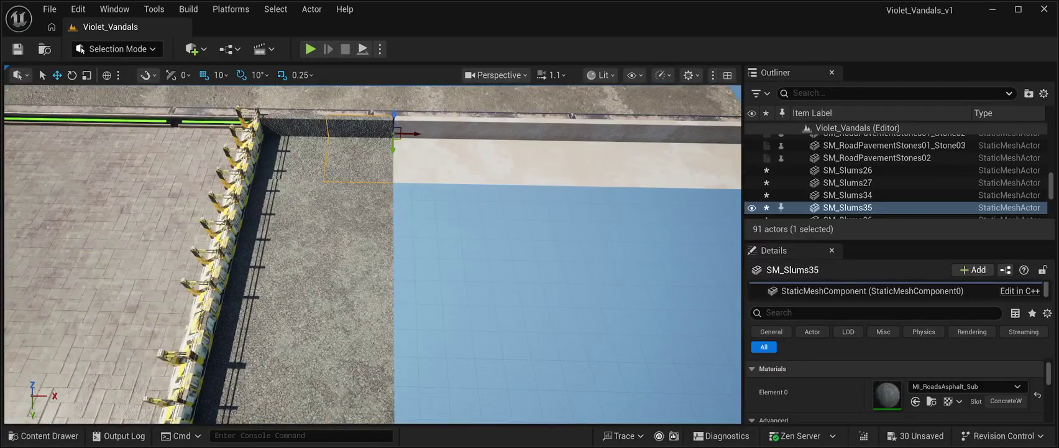
pyautogui.click(428, 153)
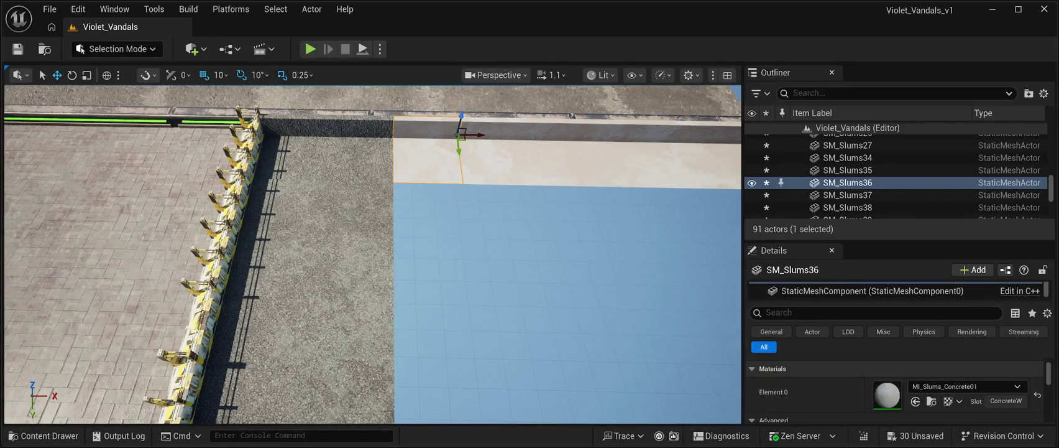
pyautogui.click(497, 155)
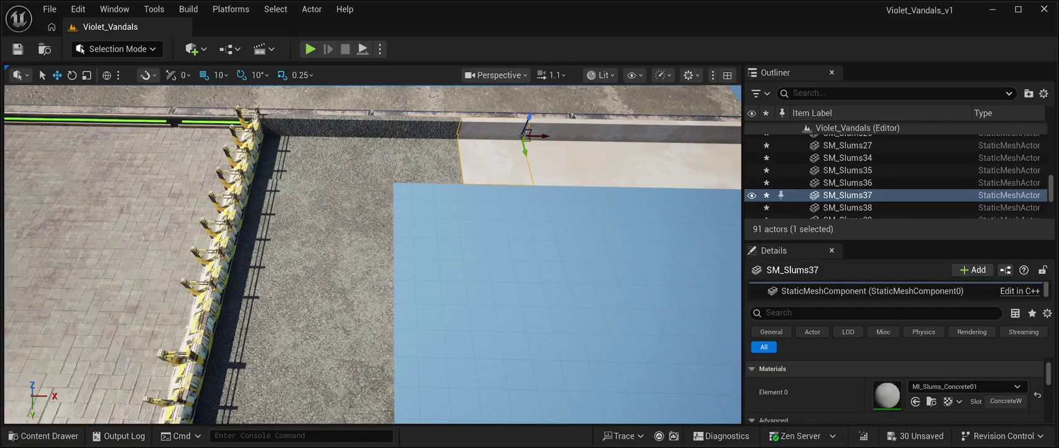
pyautogui.press('r')
# Set the remaining slabs SM_Slums38 through SM_Slums41 to MI_RoadsAsphalt_Sub
pyautogui.click(563, 159)
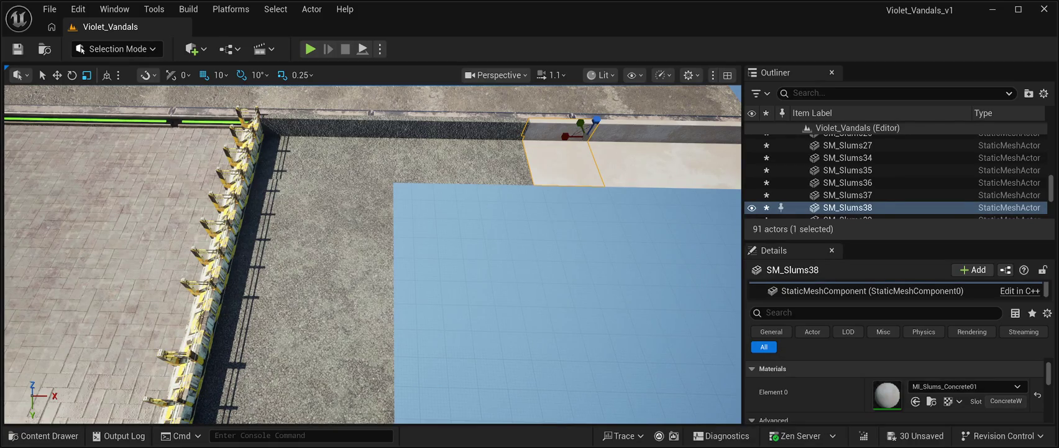
pyautogui.moveTo(373, 280)
pyautogui.mouseDown()
pyautogui.moveTo(373, 205)
pyautogui.moveTo(401, 179)
pyautogui.mouseUp()
pyautogui.click(410, 230)
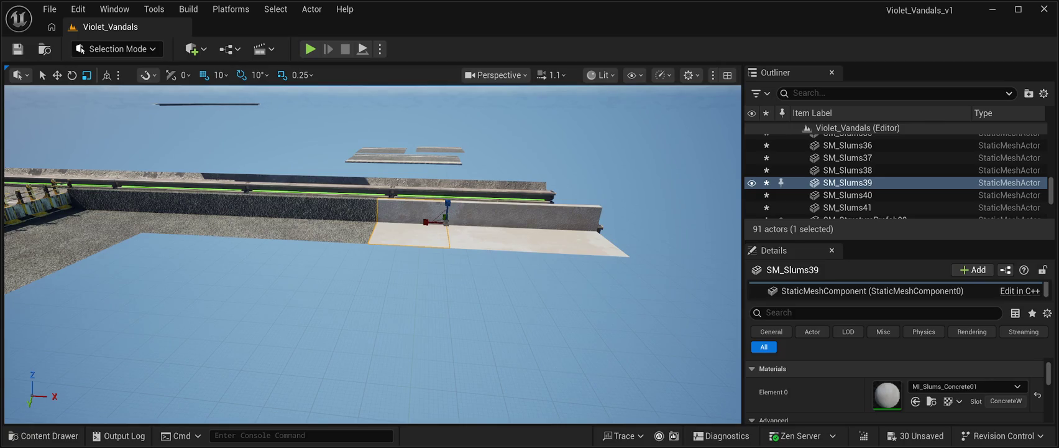
pyautogui.click(492, 233)
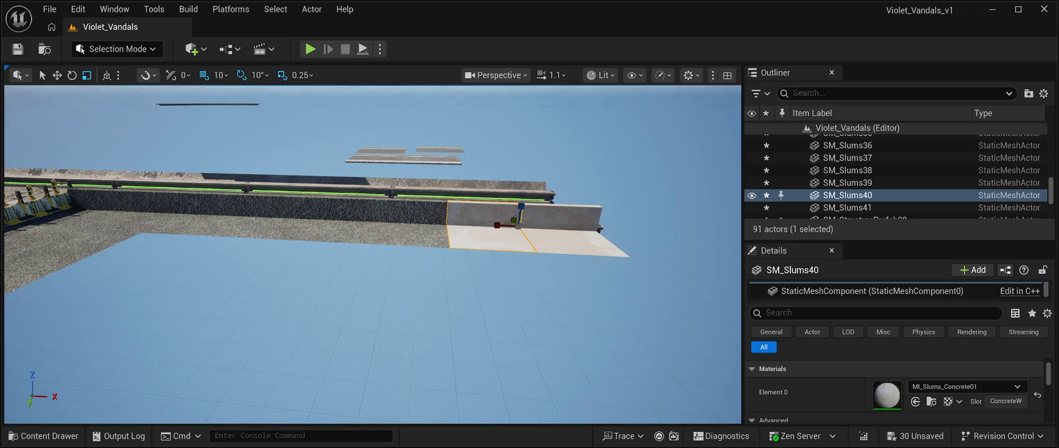
pyautogui.click(575, 239)
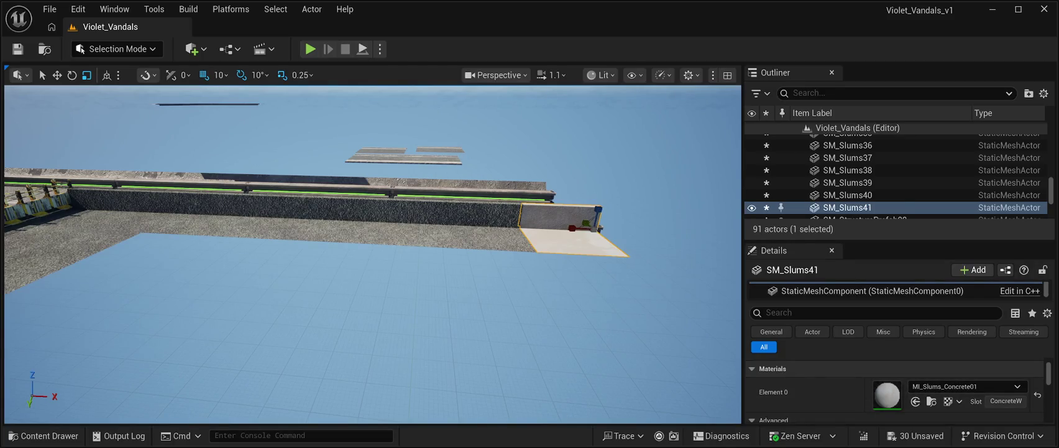
pyautogui.hotkey('ctrl', 'v')
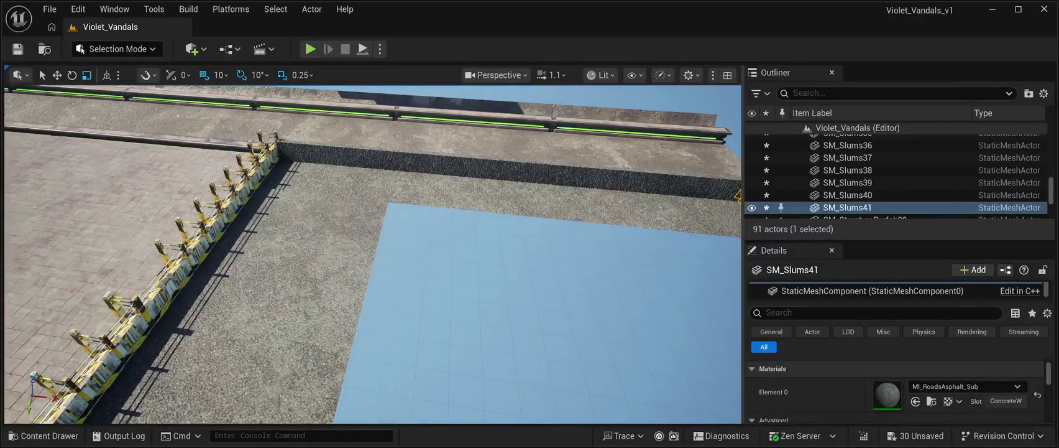
# Duplicate the SM_Slums26 asphalt slab twice and slide the copies onto the blue ground
pyautogui.click(292, 248)
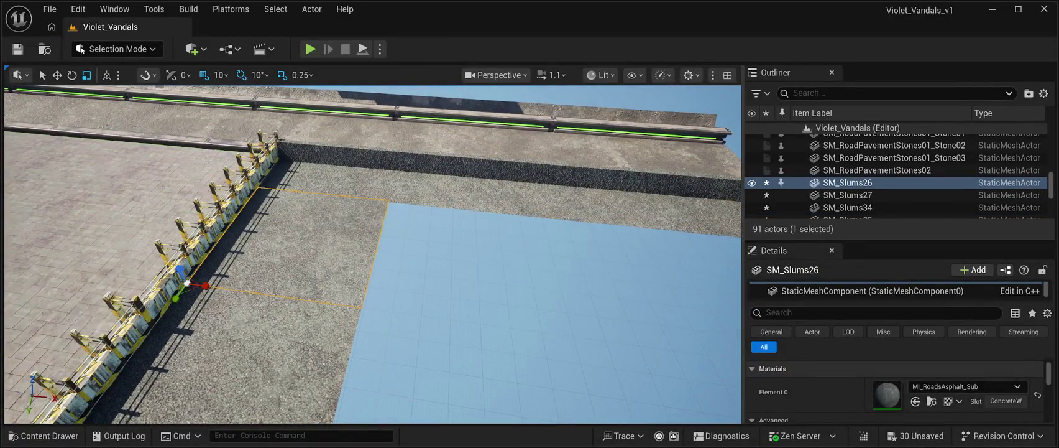
pyautogui.hotkey('ctrl', 'd')
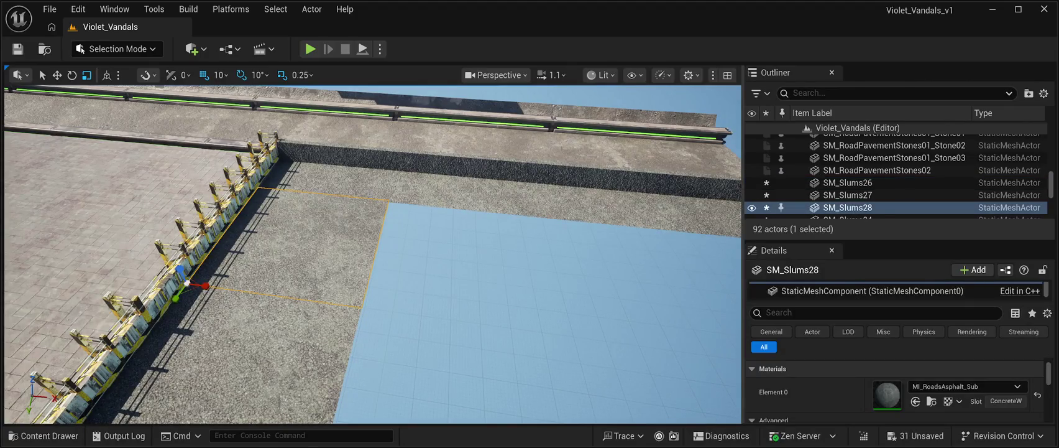
pyautogui.press('w')
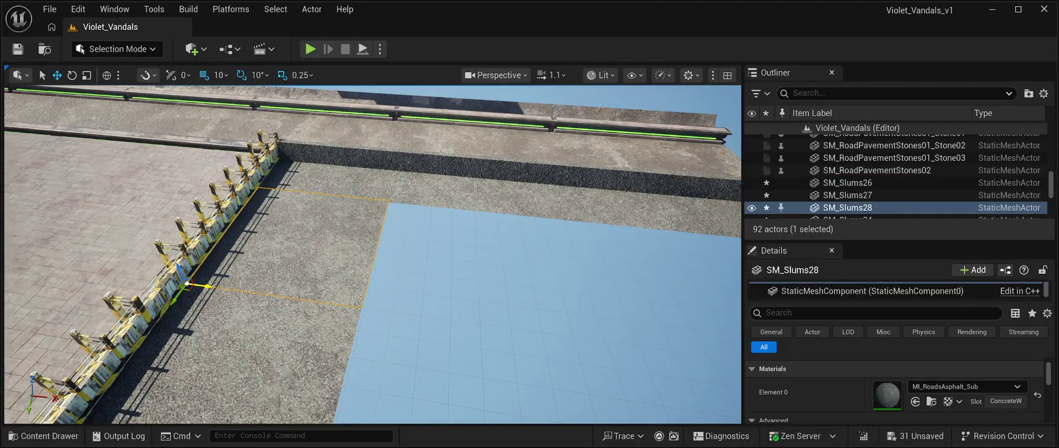
pyautogui.moveTo(207, 286)
pyautogui.mouseDown()
pyautogui.moveTo(398, 329)
pyautogui.moveTo(388, 334)
pyautogui.mouseUp()
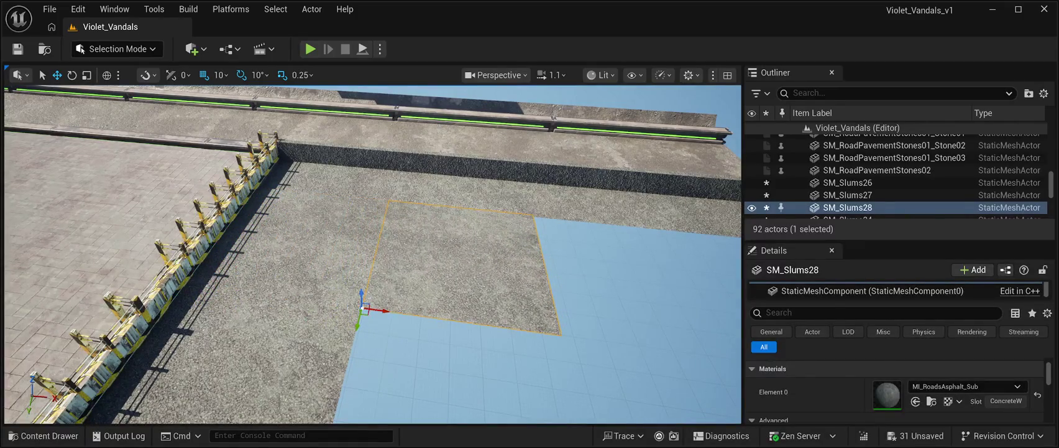
pyautogui.scroll(-3, 373, 255)
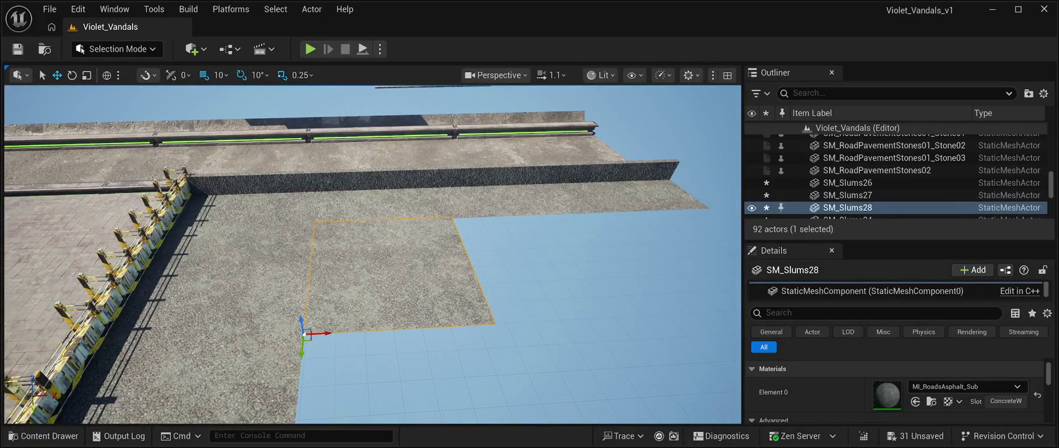
pyautogui.hotkey('ctrl', 'd')
pyautogui.moveTo(320, 335)
pyautogui.mouseDown()
pyautogui.moveTo(482, 345)
pyautogui.moveTo(578, 320)
pyautogui.mouseUp()
# Add more slab copies, up to SM_Slums33, filling the remaining blue gaps
pyautogui.moveTo(298, 314)
pyautogui.keyDown('alt'); pyautogui.mouseDown()
pyautogui.moveTo(479, 333)
pyautogui.moveTo(410, 317)
pyautogui.mouseUp(); pyautogui.keyUp('alt')
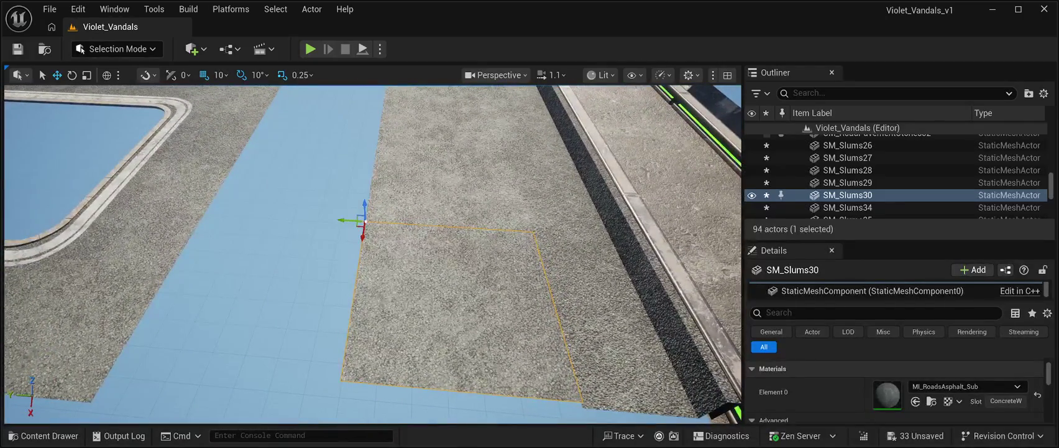
pyautogui.hotkey('ctrl', 'd')
pyautogui.moveTo(343, 220)
pyautogui.mouseDown()
pyautogui.moveTo(171, 213)
pyautogui.moveTo(205, 211)
pyautogui.moveTo(205, 186)
pyautogui.mouseUp()
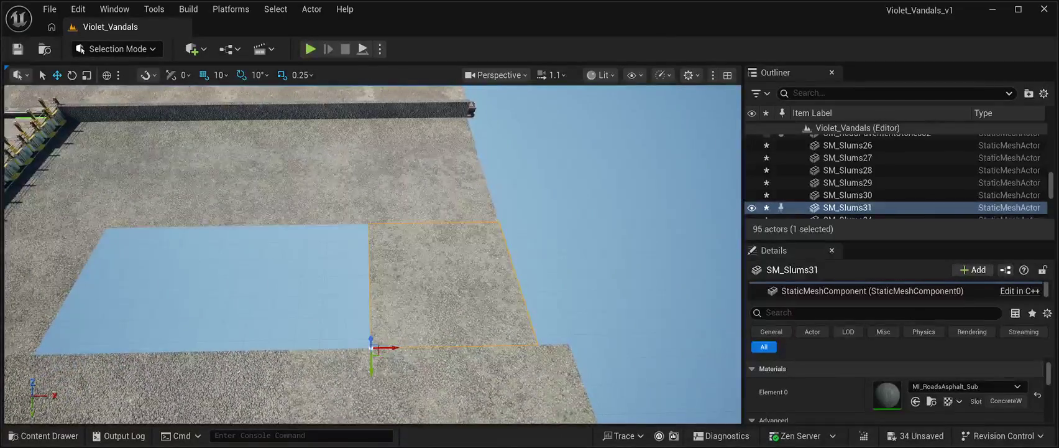
pyautogui.hotkey('ctrl', 'd')
pyautogui.moveTo(376, 347); pyautogui.dragTo(215, 349)
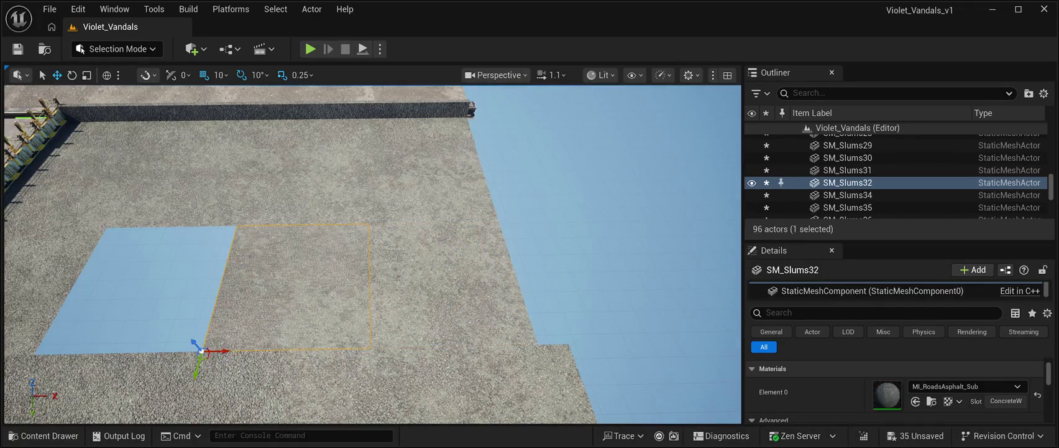
pyautogui.hotkey('ctrl', 'd')
pyautogui.moveTo(161, 350); pyautogui.dragTo(56, 342)
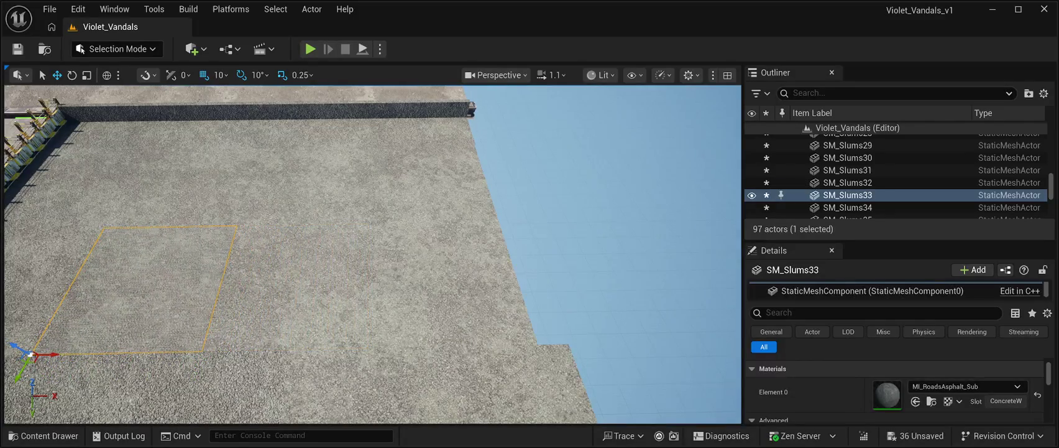
pyautogui.click(739, 235)
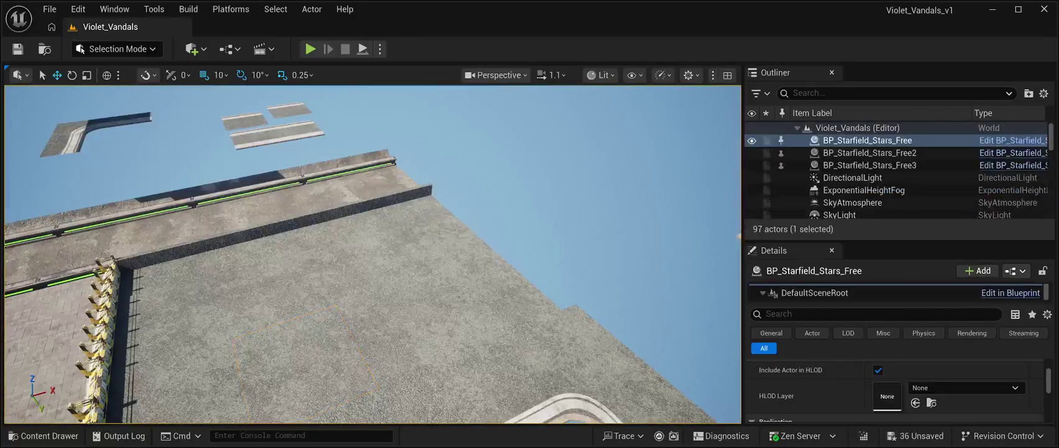
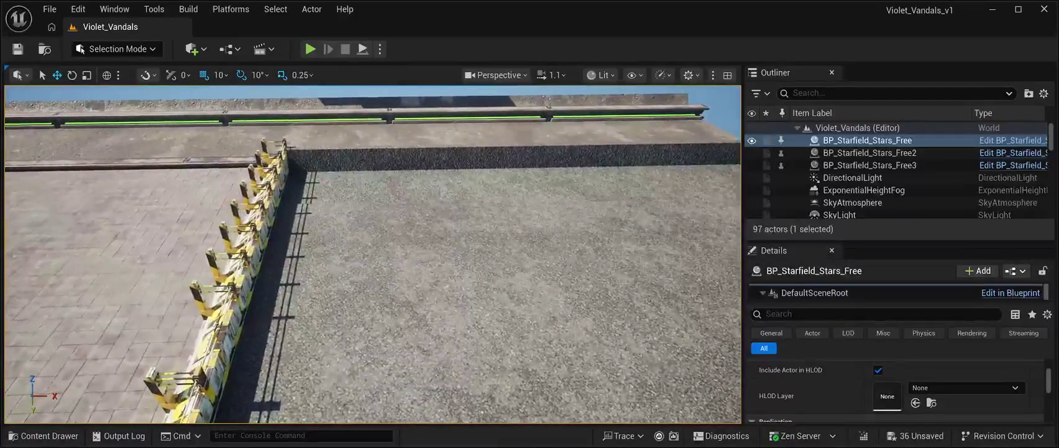
# Try a rotated, raised copy of the barrier fence across the gravel lot, then delete it
pyautogui.click(236, 261)
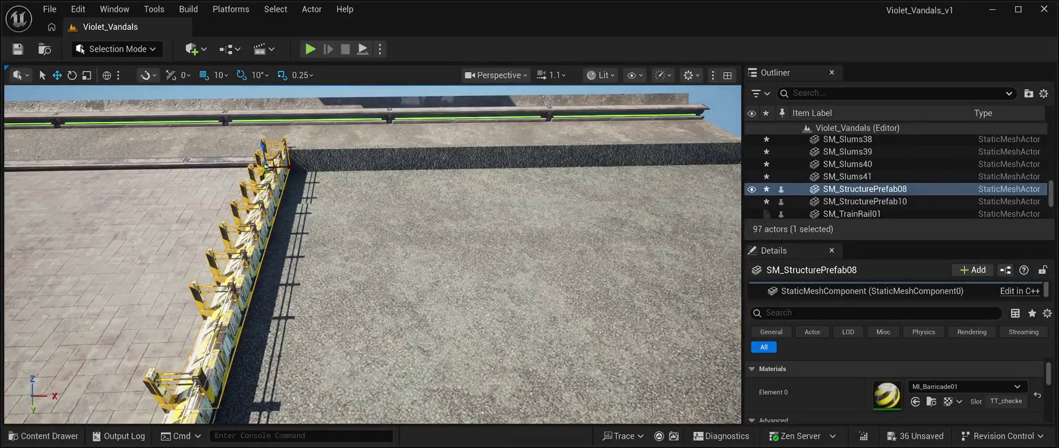
pyautogui.press('Delete')
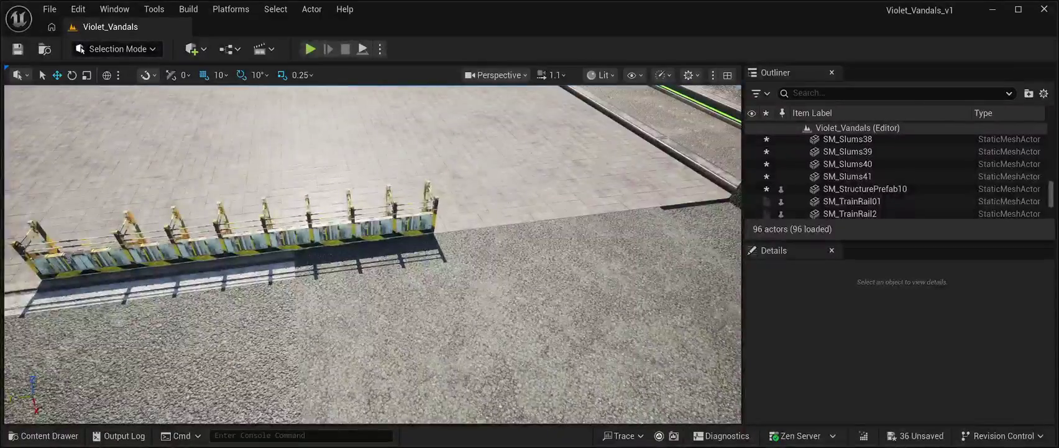
pyautogui.hotkey('ctrl', 'z')
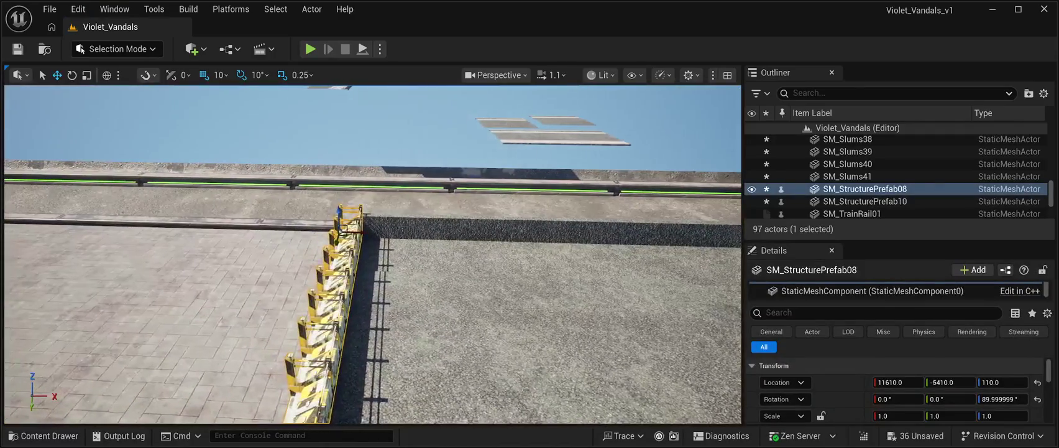
pyautogui.hotkey('ctrl', 'd')
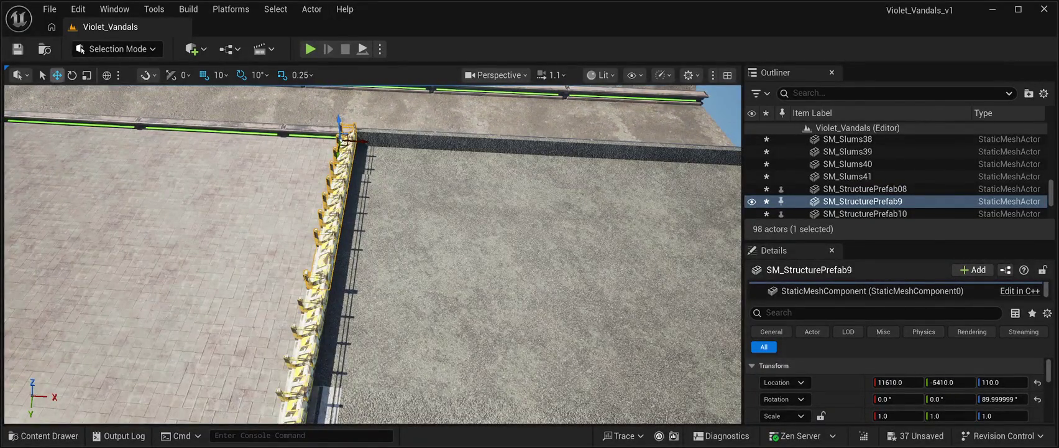
pyautogui.moveTo(361, 142); pyautogui.dragTo(464, 151)
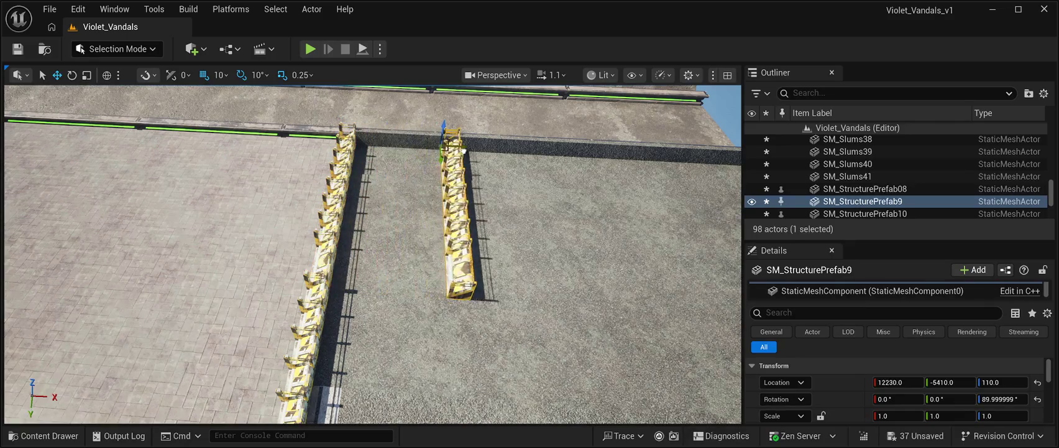
pyautogui.click(72, 75)
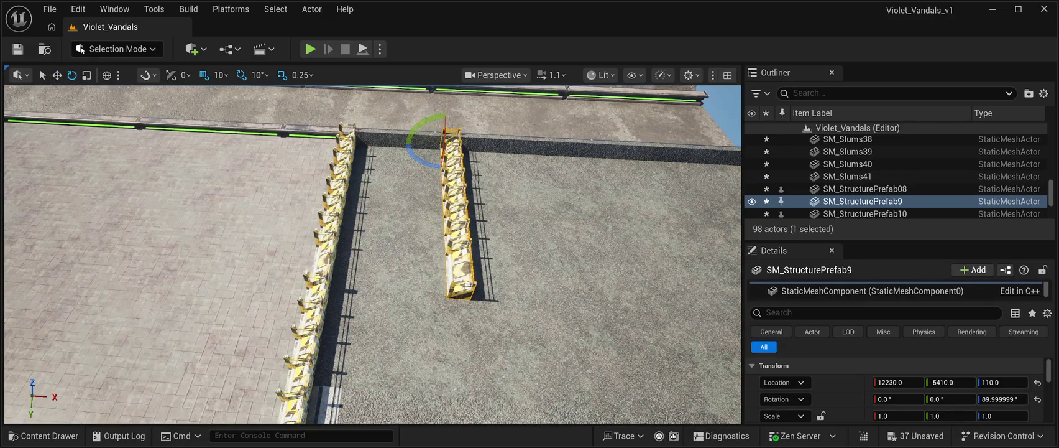
pyautogui.moveTo(415, 163)
pyautogui.mouseDown()
pyautogui.moveTo(477, 155)
pyautogui.moveTo(470, 161)
pyautogui.mouseUp()
pyautogui.press('w')
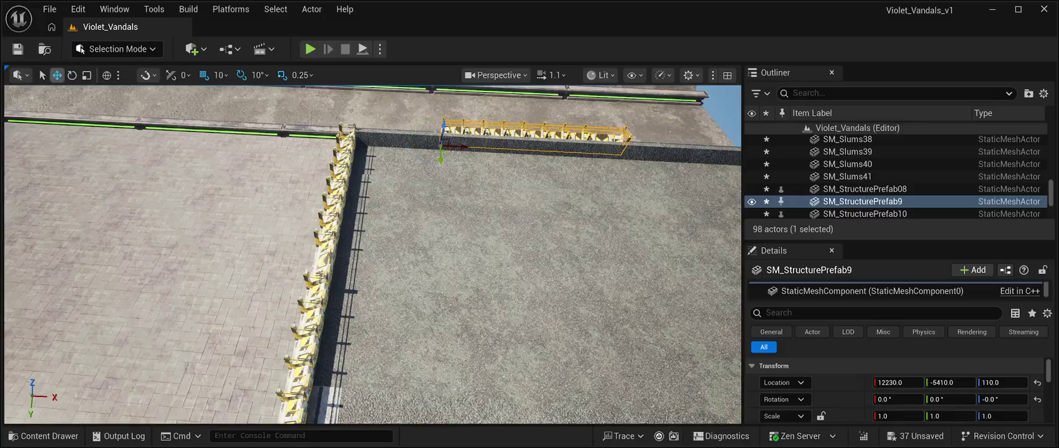
pyautogui.moveTo(442, 124); pyautogui.dragTo(441, 118)
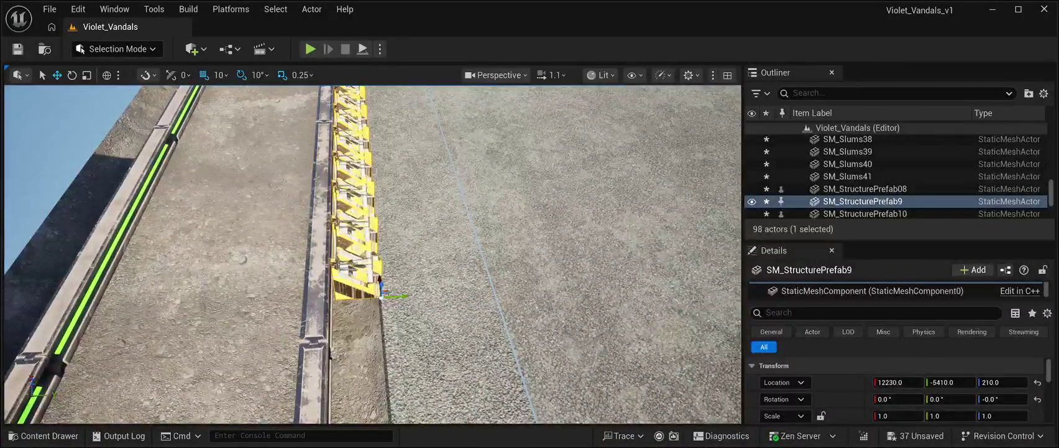
pyautogui.moveTo(401, 296); pyautogui.dragTo(420, 296)
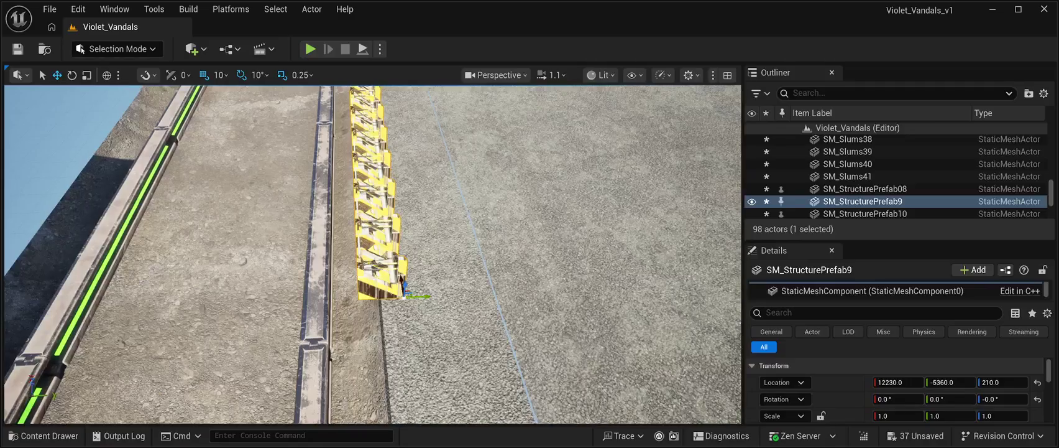
pyautogui.press('f')
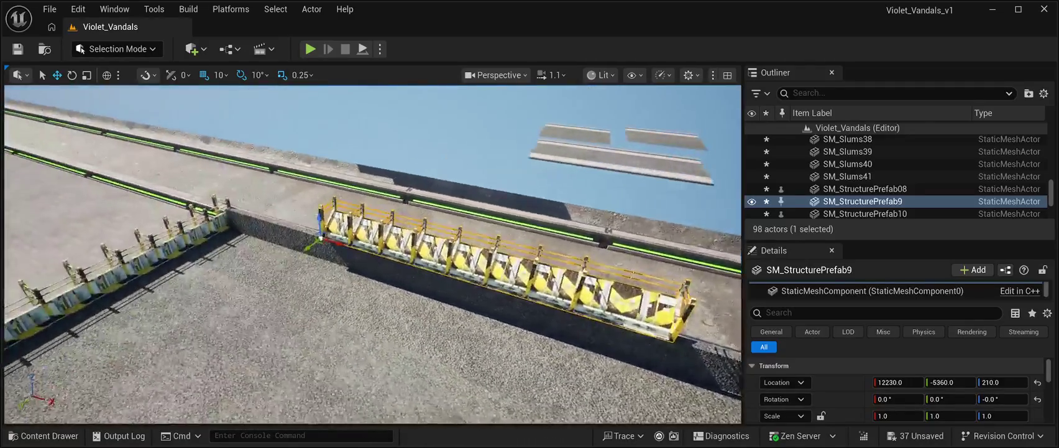
pyautogui.press('Delete')
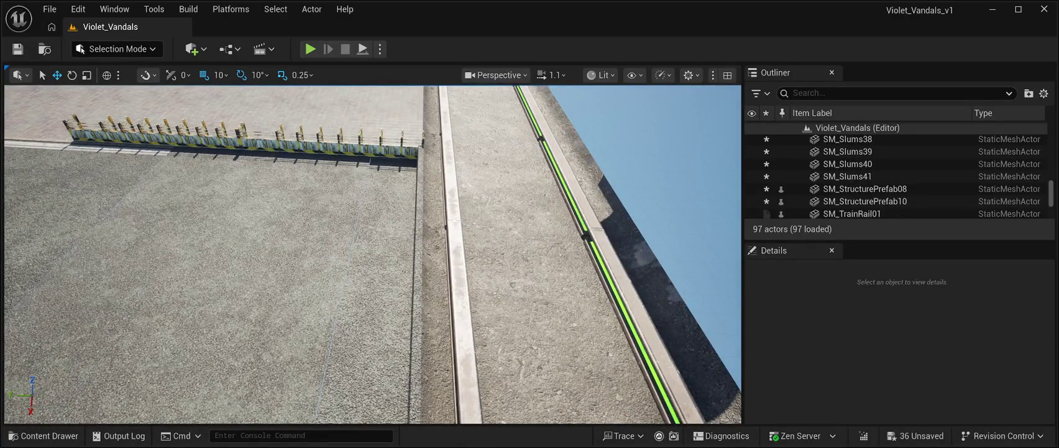
# Shift gravel floor tiles SM_Slums28, SM_Slums29 and SM_Slums30 by 10 units along Y
pyautogui.click(269, 144)
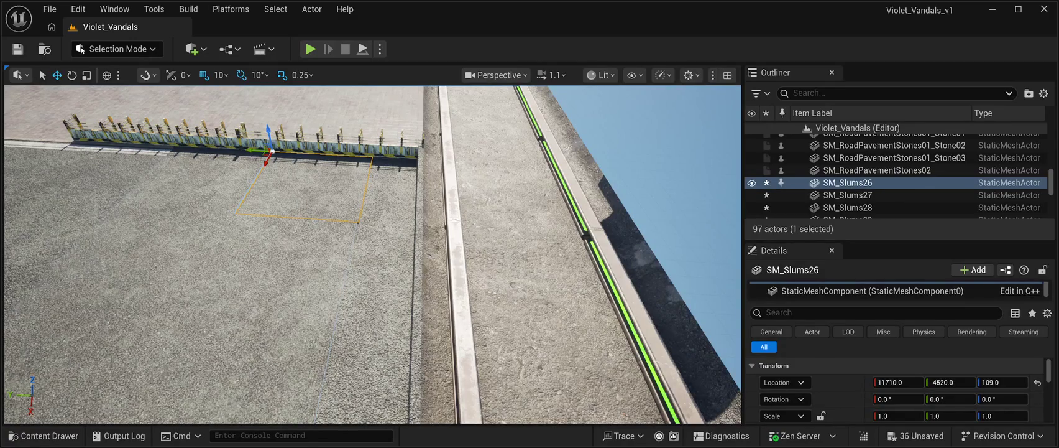
pyautogui.click(268, 268)
pyautogui.moveTo(216, 212); pyautogui.dragTo(218, 213)
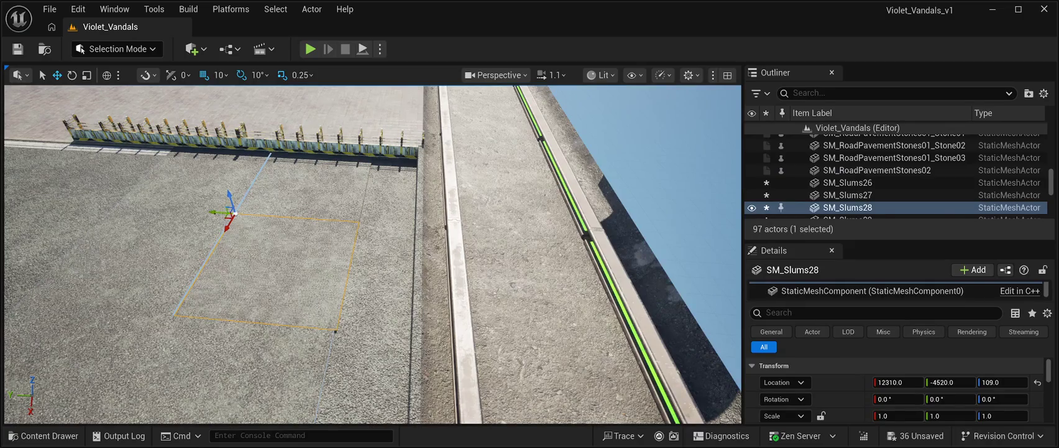
pyautogui.click(236, 373)
pyautogui.moveTo(159, 314); pyautogui.dragTo(156, 315)
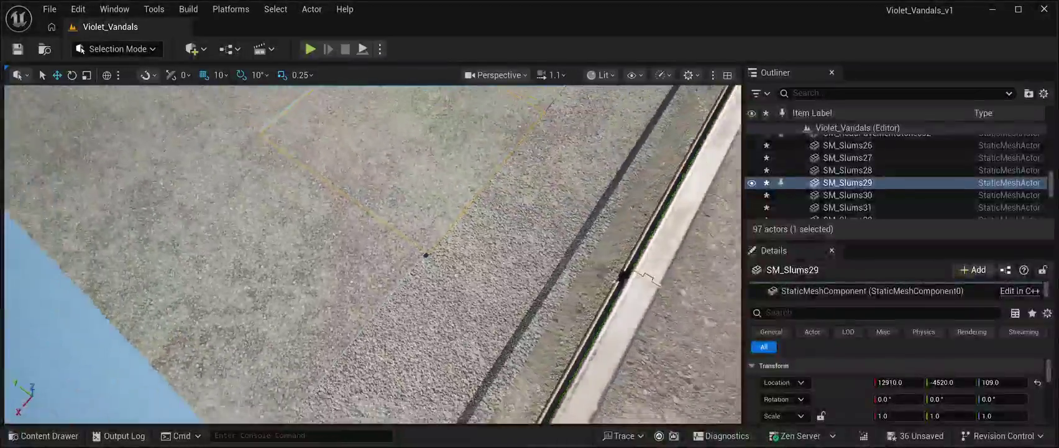
pyautogui.click(847, 195)
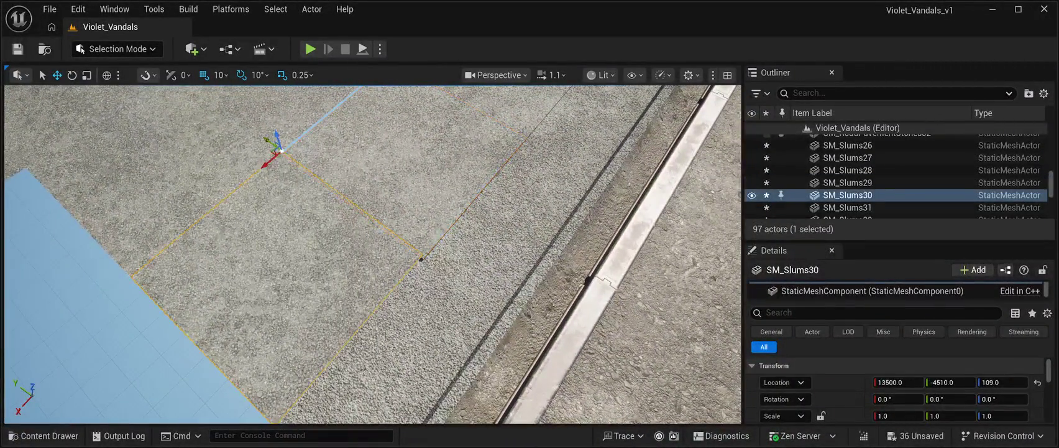
pyautogui.moveTo(268, 141); pyautogui.dragTo(269, 143)
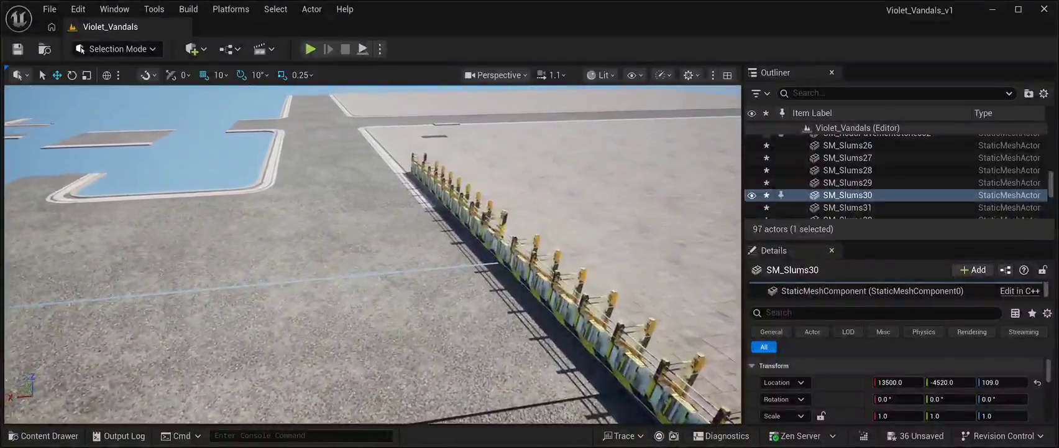
# Shift SM_Slums32 and SM_Slums31 by 10 units along Y so both sit at Y -3920
pyautogui.click(437, 198)
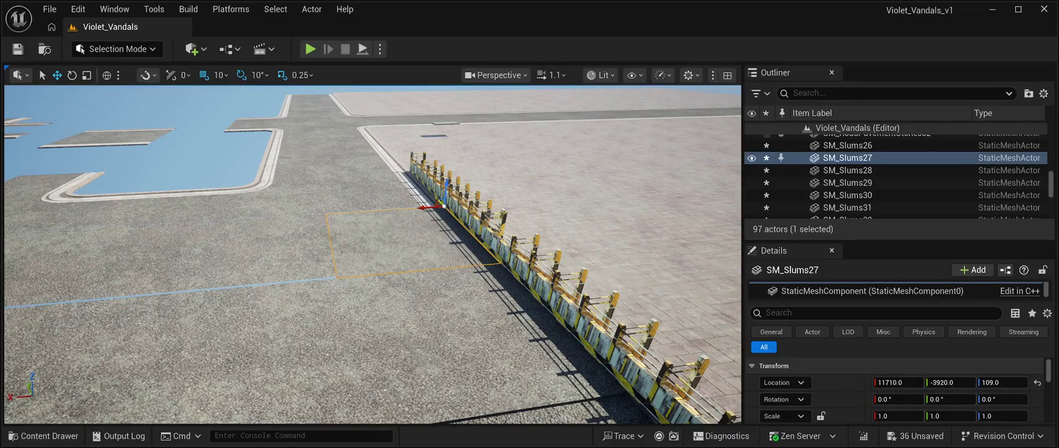
pyautogui.click(497, 258)
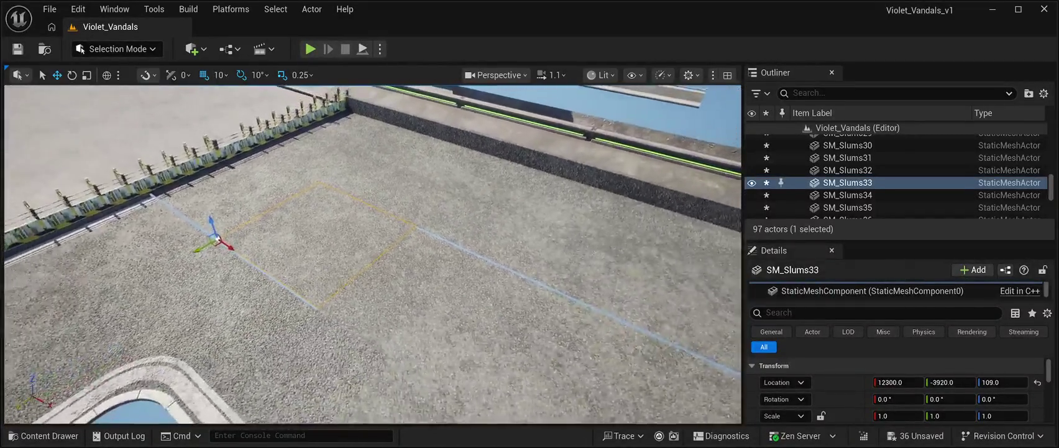
pyautogui.click(385, 299)
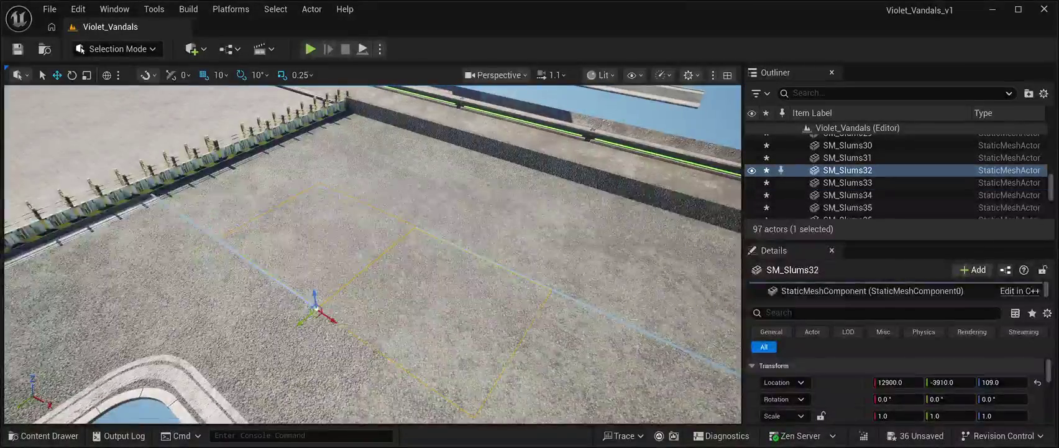
pyautogui.moveTo(300, 320); pyautogui.dragTo(297, 322)
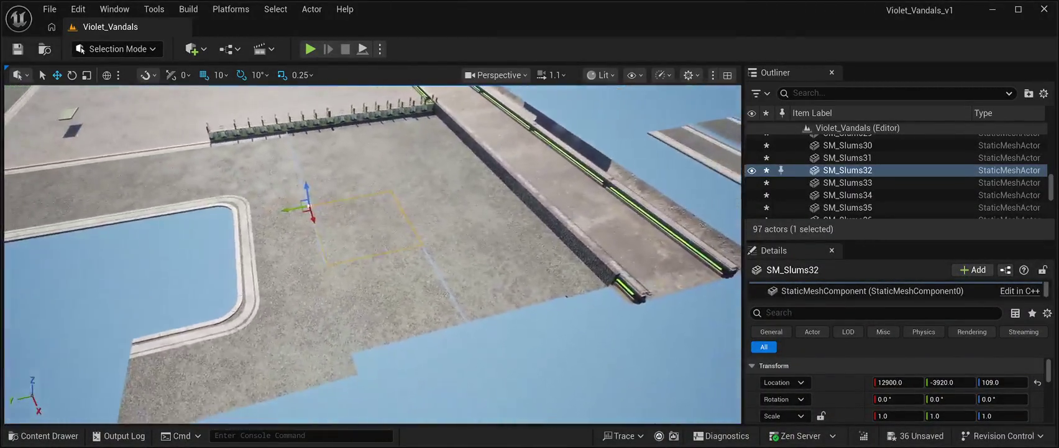
pyautogui.click(385, 280)
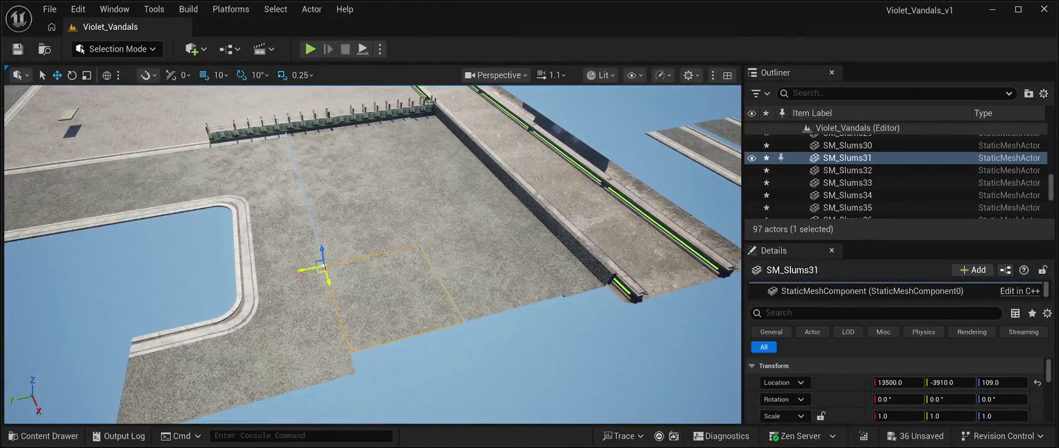
pyautogui.moveTo(301, 269); pyautogui.dragTo(298, 270)
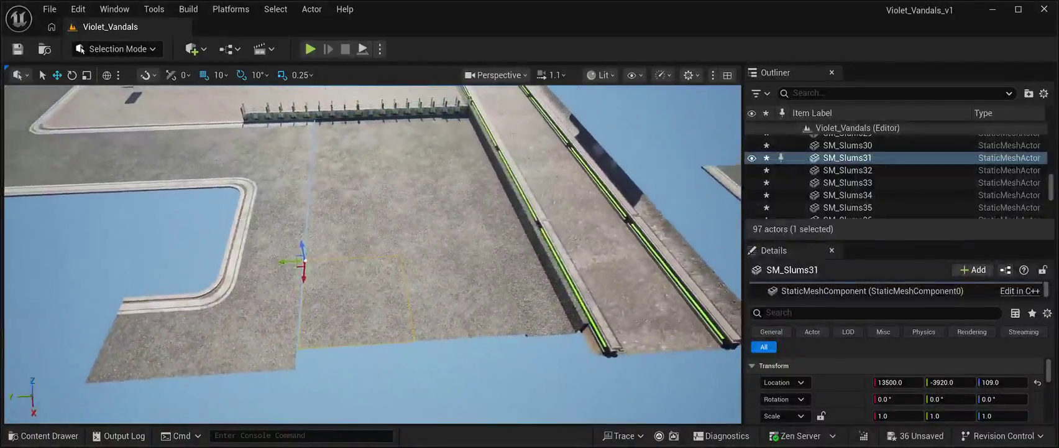
# Delete the eight gravel tiles SM_Slums26–33 together, then select the large paved road tile
pyautogui.keyDown('ctrl'); pyautogui.click(435, 317); pyautogui.keyUp('ctrl')
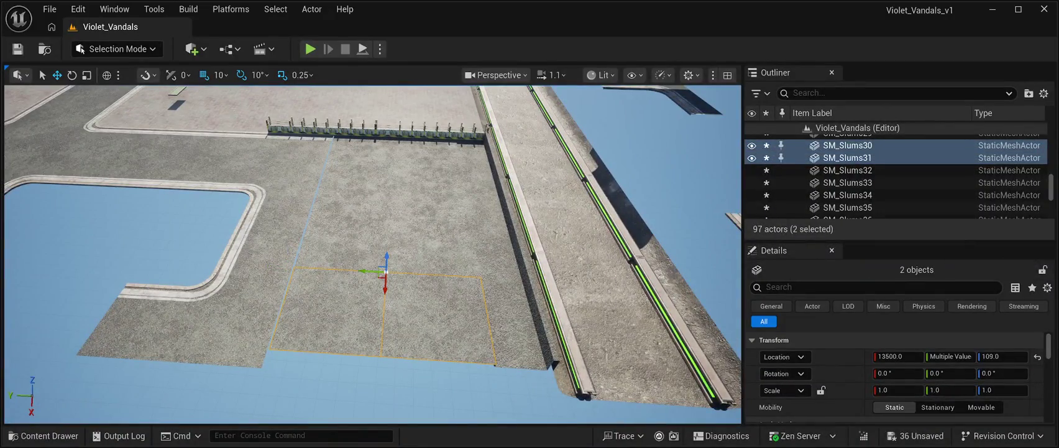
pyautogui.keyDown('ctrl'); pyautogui.click(435, 245); pyautogui.keyUp('ctrl')
pyautogui.keyDown('ctrl'); pyautogui.click(342, 240); pyautogui.keyUp('ctrl')
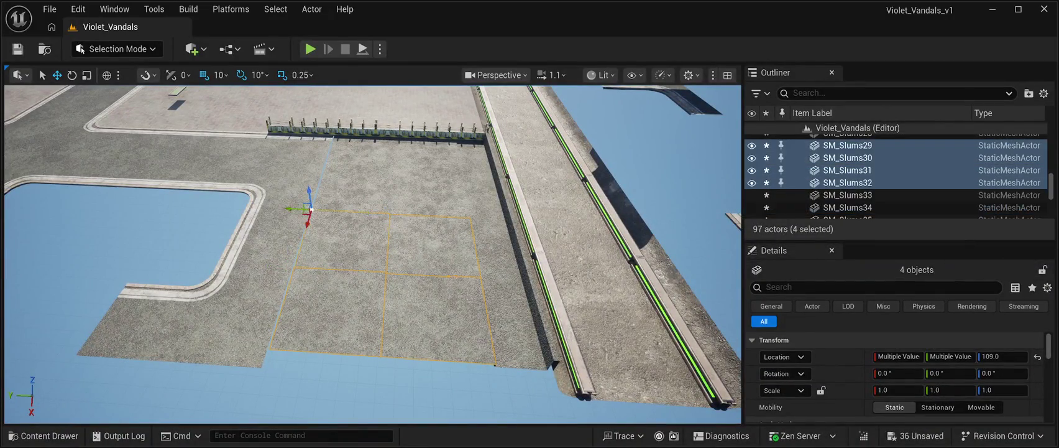
pyautogui.keyDown('ctrl'); pyautogui.click(354, 189); pyautogui.keyUp('ctrl')
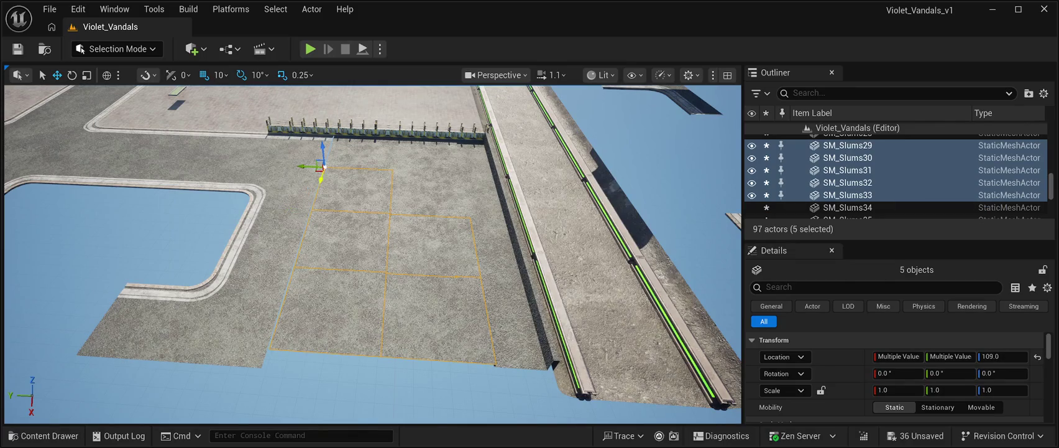
pyautogui.keyDown('ctrl'); pyautogui.click(391, 171); pyautogui.keyUp('ctrl')
pyautogui.keyDown('ctrl'); pyautogui.click(398, 153); pyautogui.keyUp('ctrl')
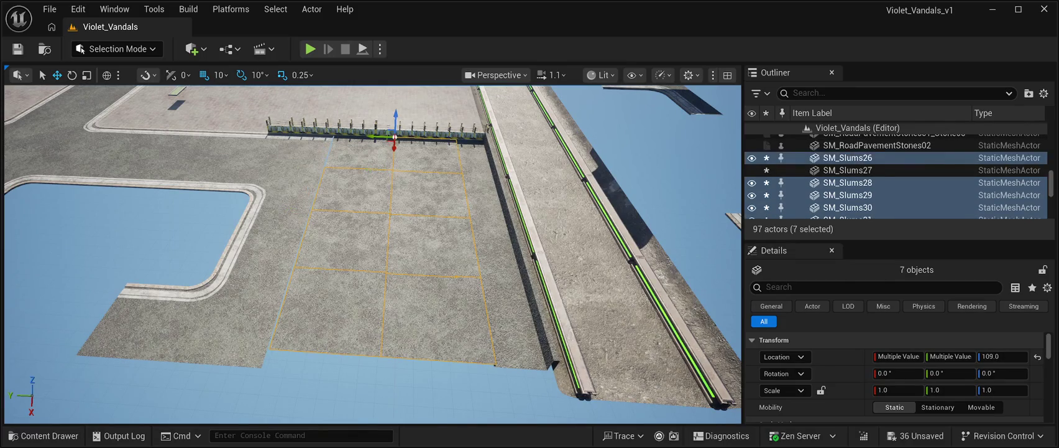
pyautogui.keyDown('ctrl'); pyautogui.click(357, 154); pyautogui.keyUp('ctrl')
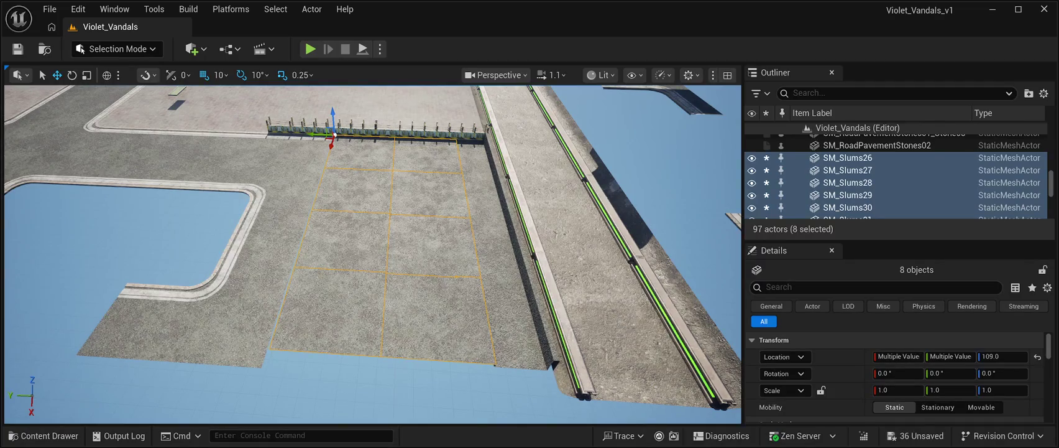
pyautogui.press('Delete')
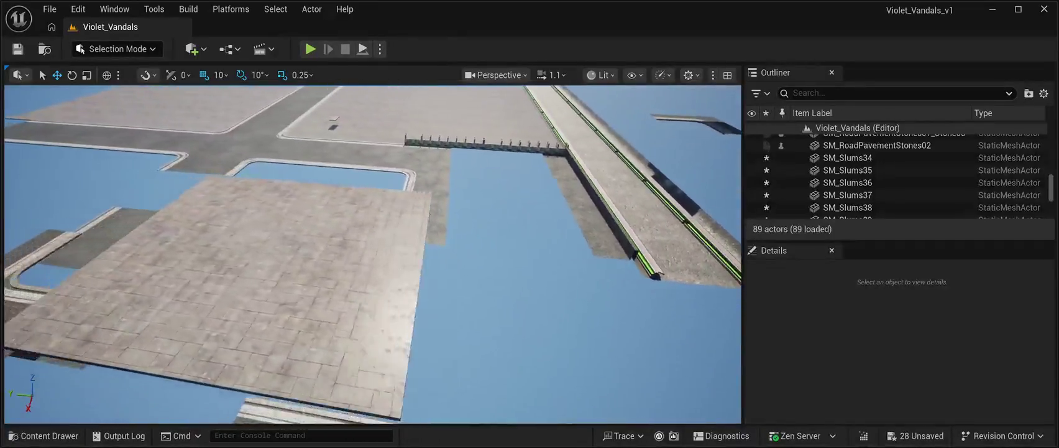
pyautogui.click(404, 292)
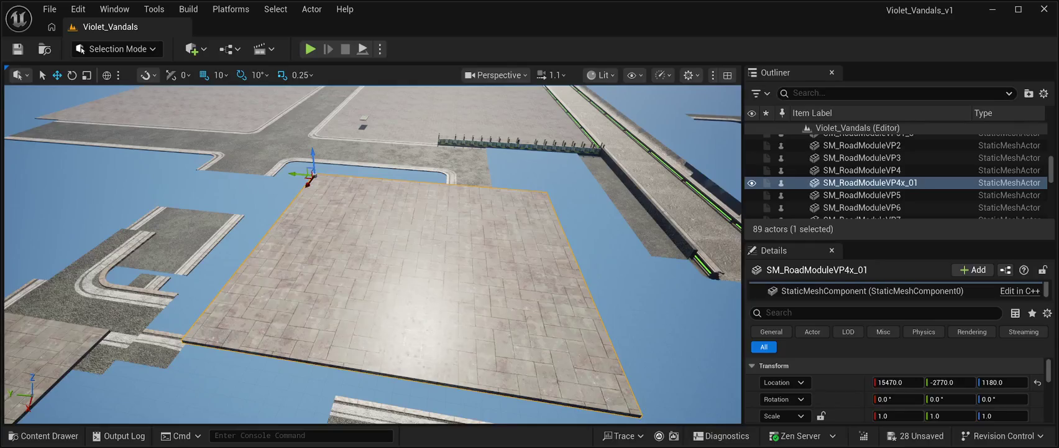
# Slide SM_RoadModuleVP4x_01 flush into the gap beside the fence at height 100
pyautogui.moveTo(300, 173)
pyautogui.mouseDown()
pyautogui.moveTo(444, 177)
pyautogui.moveTo(411, 290)
pyautogui.moveTo(427, 320)
pyautogui.moveTo(447, 133)
pyautogui.moveTo(443, 152)
pyautogui.mouseUp()
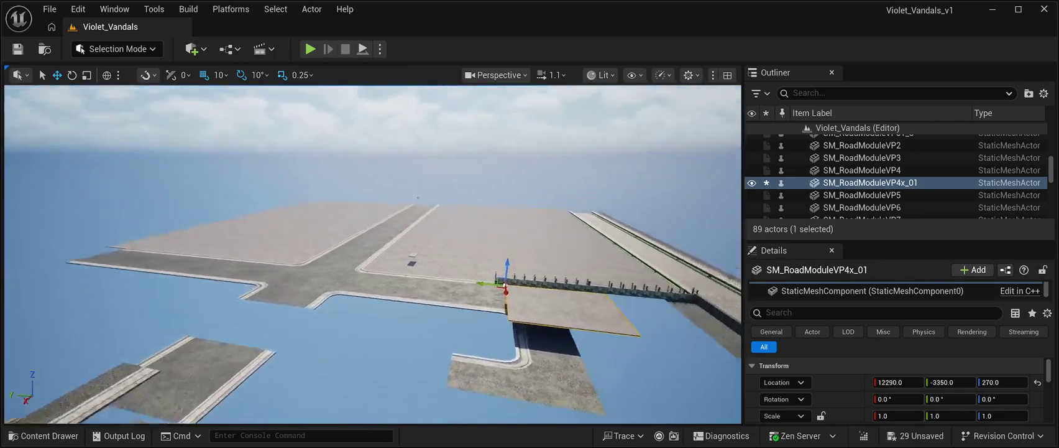
pyautogui.press('w')
pyautogui.moveTo(368, 193); pyautogui.dragTo(485, 197)
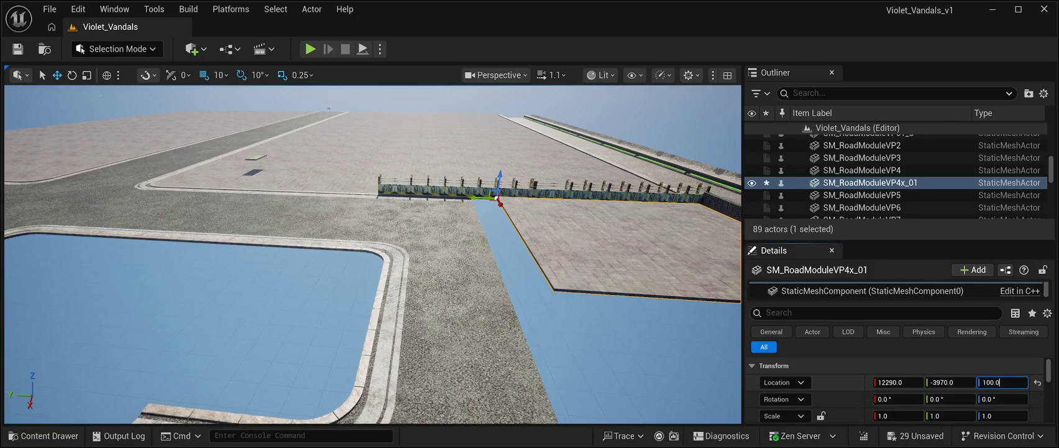
pyautogui.press('a')
pyautogui.press('d')
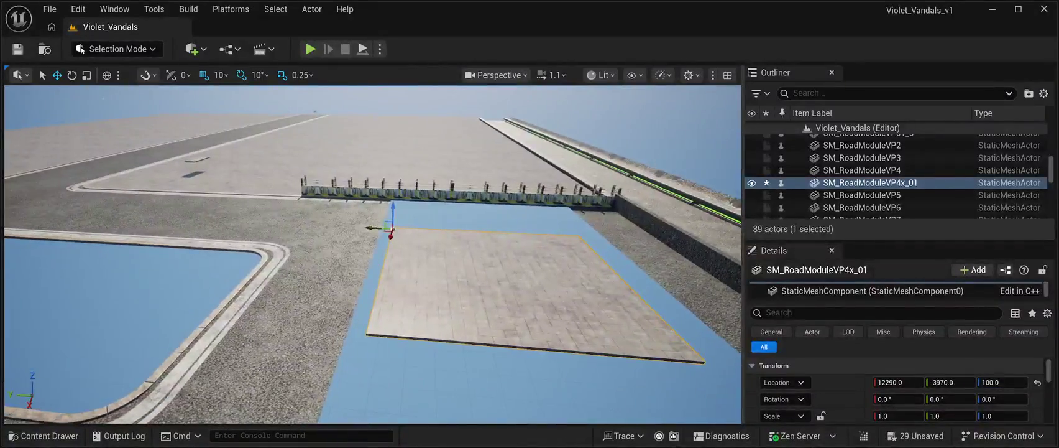
pyautogui.moveTo(373, 228); pyautogui.dragTo(401, 228)
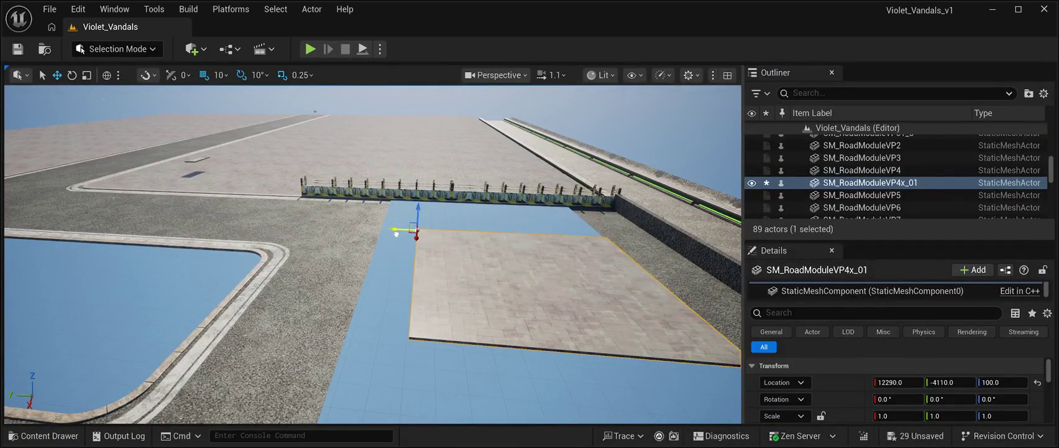
pyautogui.press('w')
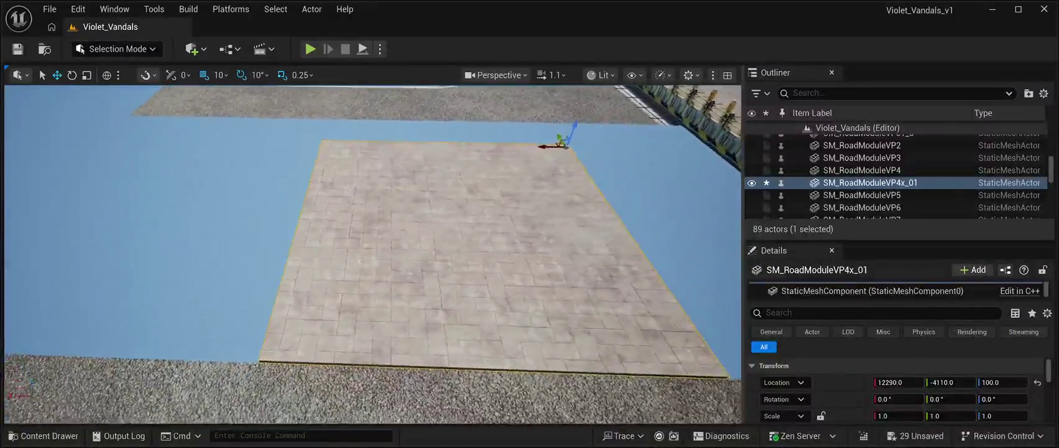
pyautogui.moveTo(447, 144)
pyautogui.mouseDown()
pyautogui.moveTo(516, 147)
pyautogui.moveTo(597, 170)
pyautogui.moveTo(584, 172)
pyautogui.mouseUp()
pyautogui.press('w')
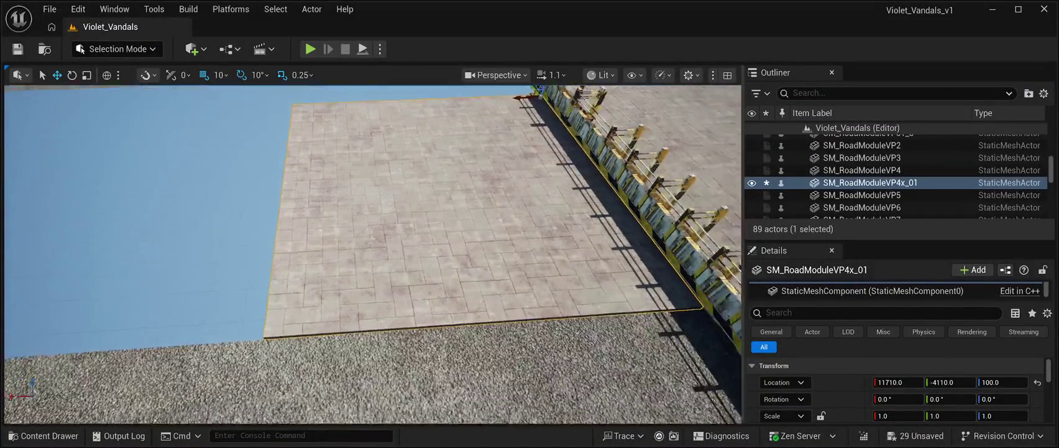
pyautogui.press('s')
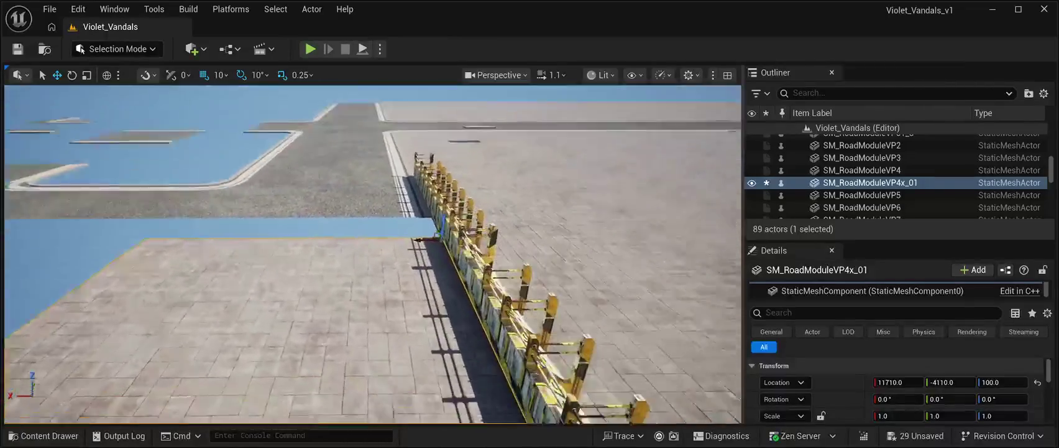
pyautogui.press('w')
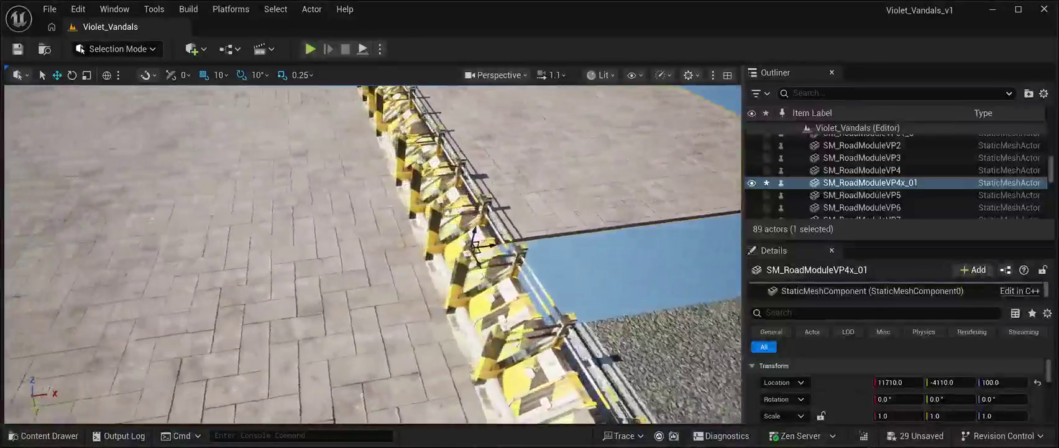
pyautogui.press('s')
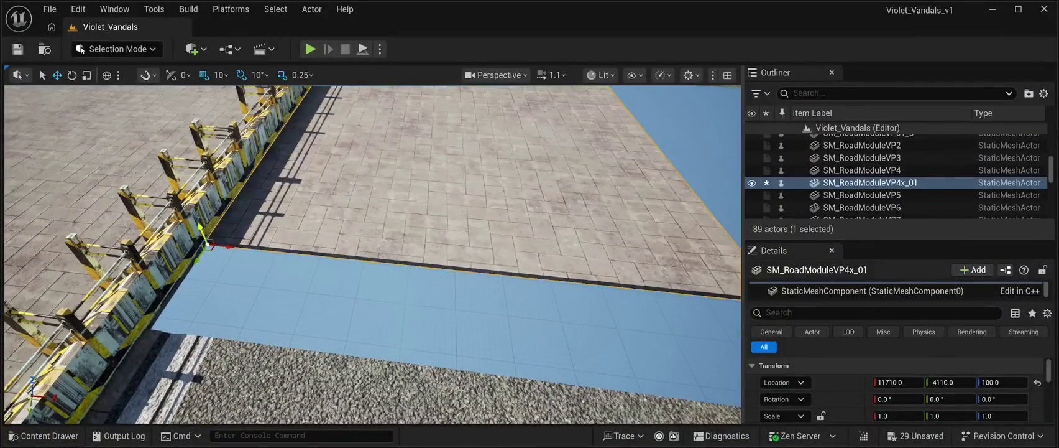
# Align fence SM_StructurePrefab10 with the tile at X 11610, Y -4330, Z 110
pyautogui.click(143, 261)
pyautogui.press('d')
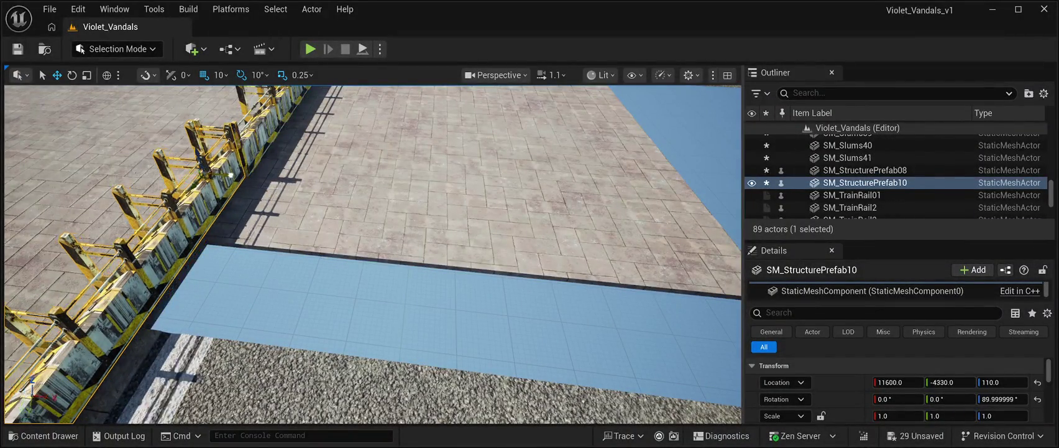
pyautogui.hotkey('ctrl', 'z')
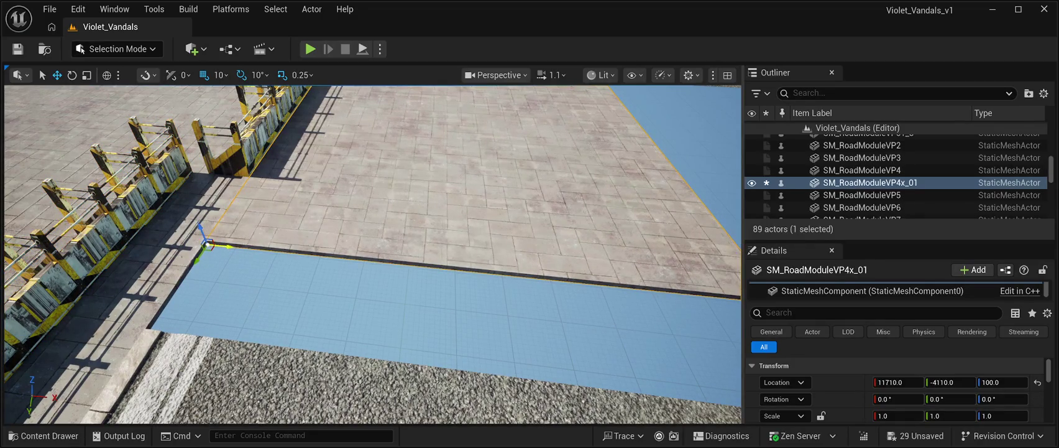
pyautogui.hotkey('ctrl', 'y')
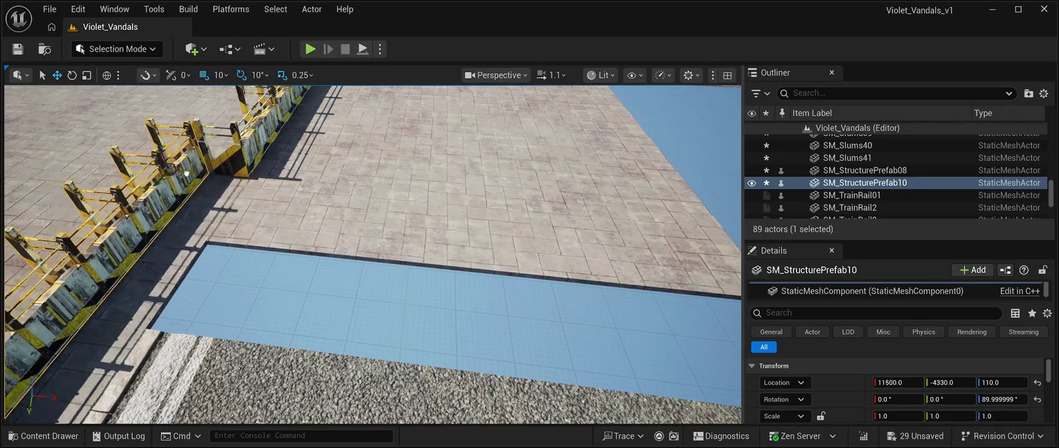
pyautogui.hotkey('ctrl', 'y')
pyautogui.press('w')
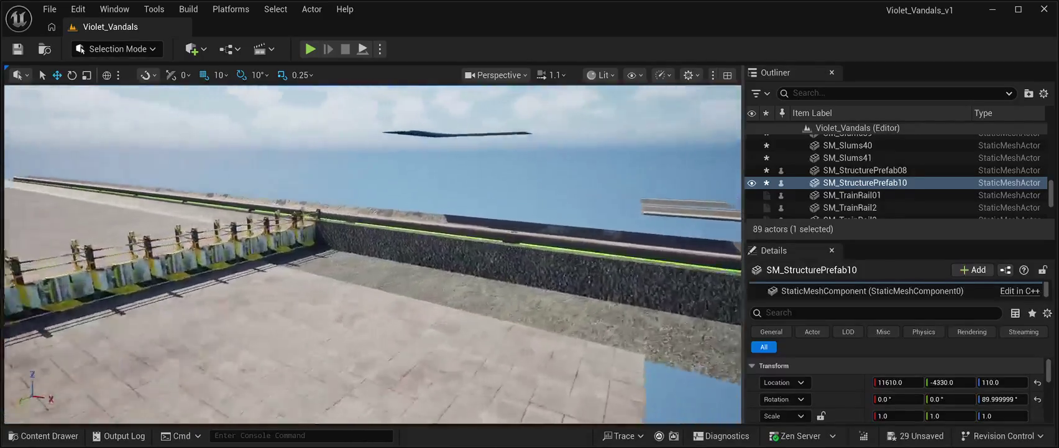
pyautogui.press('w')
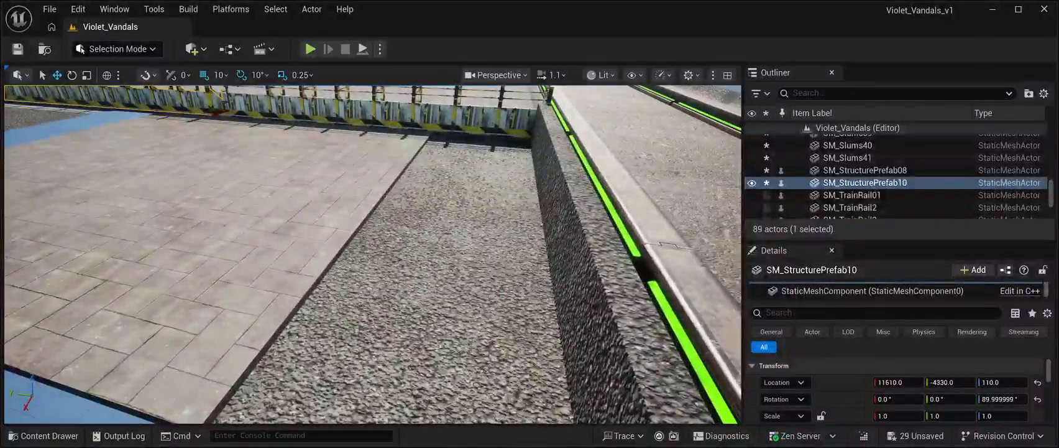
pyautogui.press('s')
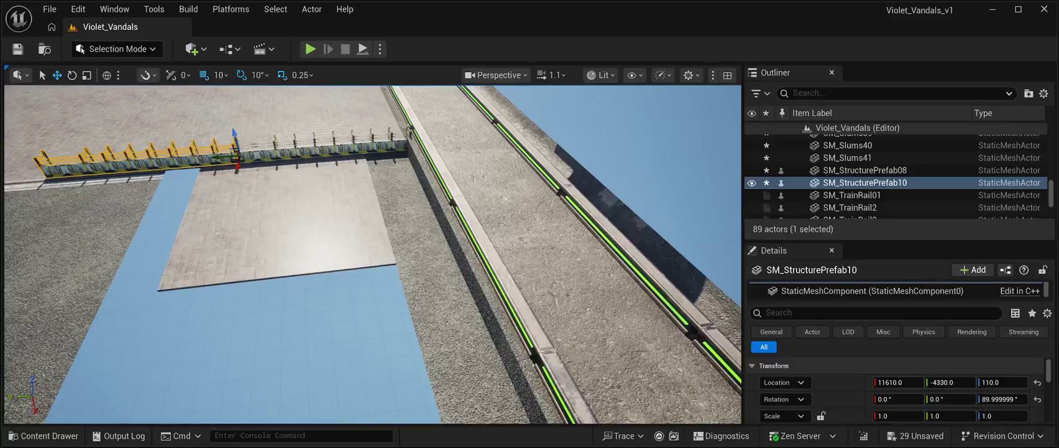
# Select gravel wall pieces SM_Slums34 through SM_Slums41 along the rails and delete all eight
pyautogui.press('w')
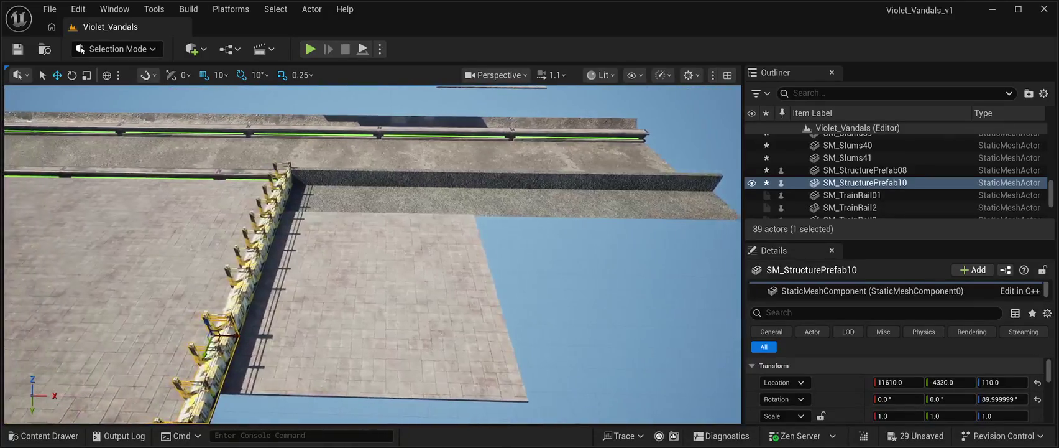
pyautogui.click(370, 190)
pyautogui.click(310, 189)
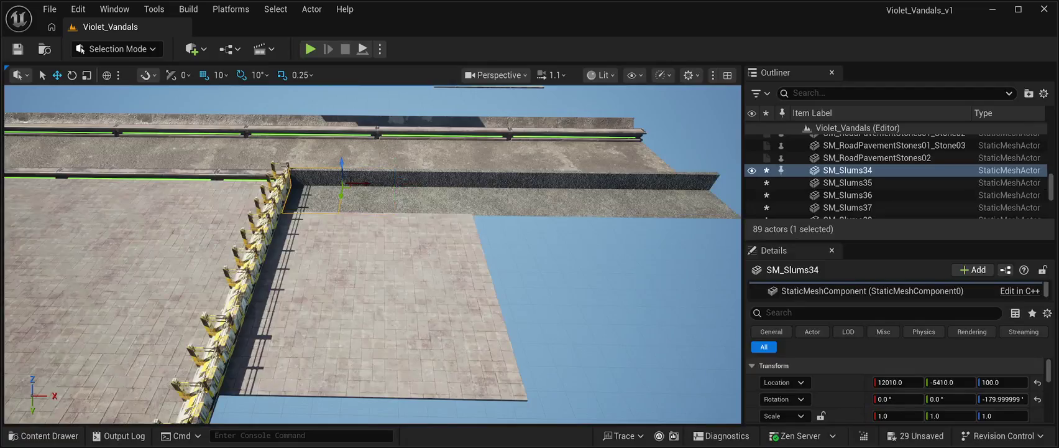
pyautogui.keyDown('ctrl'); pyautogui.click(370, 190); pyautogui.keyUp('ctrl')
pyautogui.keyDown('ctrl'); pyautogui.click(410, 187); pyautogui.keyUp('ctrl')
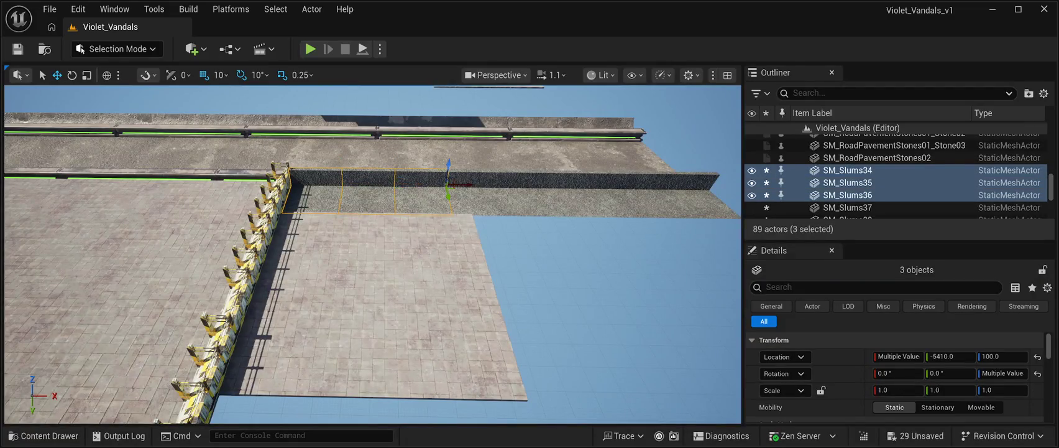
pyautogui.keyDown('ctrl'); pyautogui.click(466, 190); pyautogui.keyUp('ctrl')
pyautogui.keyDown('ctrl'); pyautogui.click(587, 193); pyautogui.keyUp('ctrl')
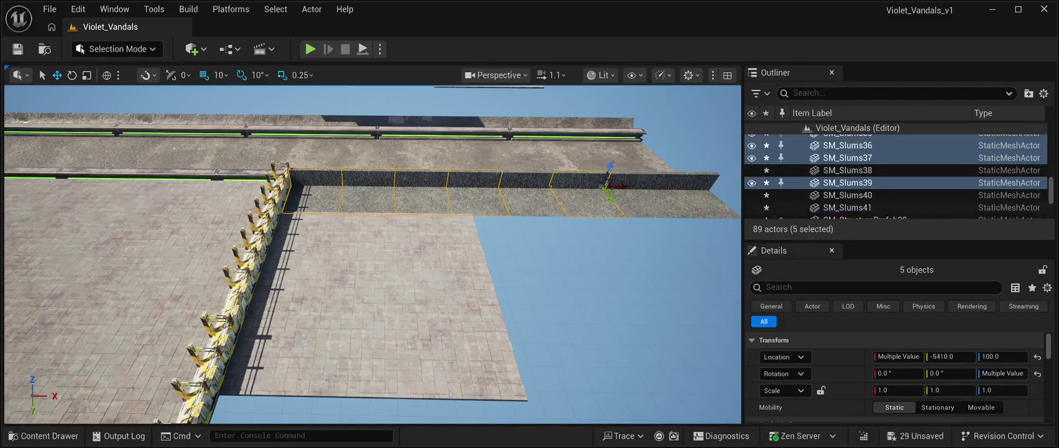
pyautogui.keyDown('ctrl'); pyautogui.click(659, 193); pyautogui.keyUp('ctrl')
pyautogui.keyDown('ctrl'); pyautogui.click(703, 196); pyautogui.keyUp('ctrl')
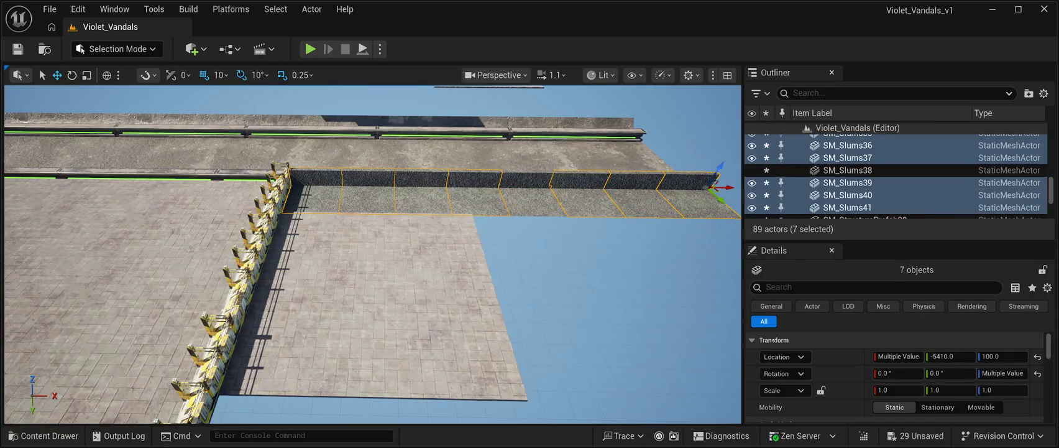
pyautogui.keyDown('ctrl'); pyautogui.click(525, 193); pyautogui.keyUp('ctrl')
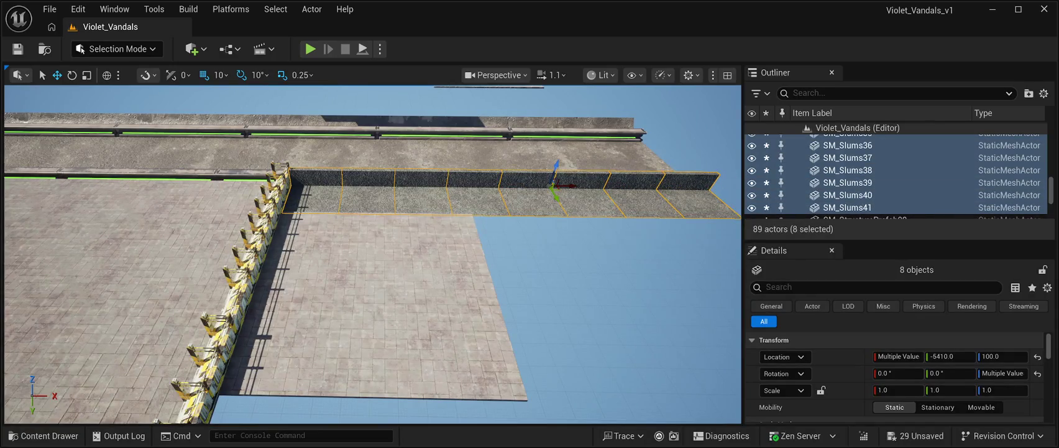
pyautogui.press('Delete')
pyautogui.moveTo(373, 249); pyautogui.dragTo(274, 249)
# Slide the paved floor tile flush against the curb beside the barriers
pyautogui.click(249, 268)
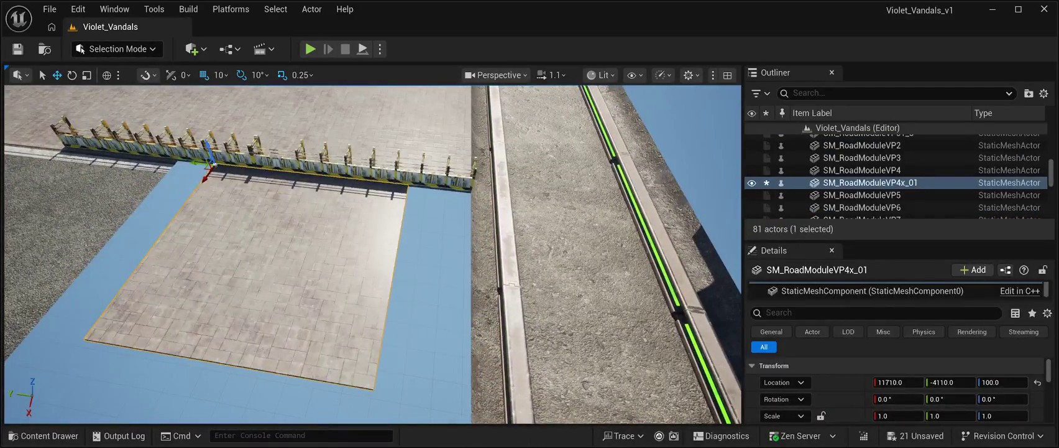
pyautogui.moveTo(197, 163); pyautogui.dragTo(214, 167)
pyautogui.moveTo(240, 174); pyautogui.dragTo(251, 177)
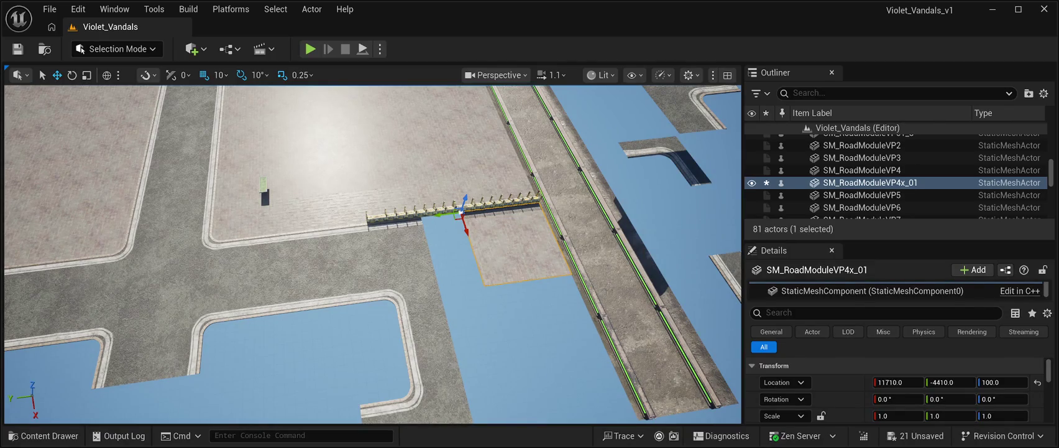
# Delete four road pieces in the gap, including SM_Road10 and SM_Road11, and reselect the floor tile
pyautogui.click(398, 298)
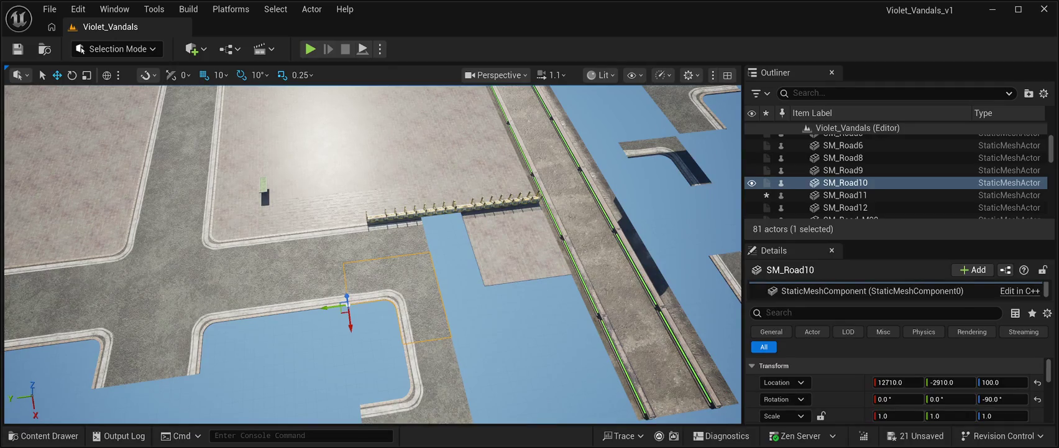
pyautogui.press('Delete')
pyautogui.click(404, 373)
pyautogui.press('Delete')
pyautogui.click(397, 233)
pyautogui.press('Delete')
pyautogui.click(298, 273)
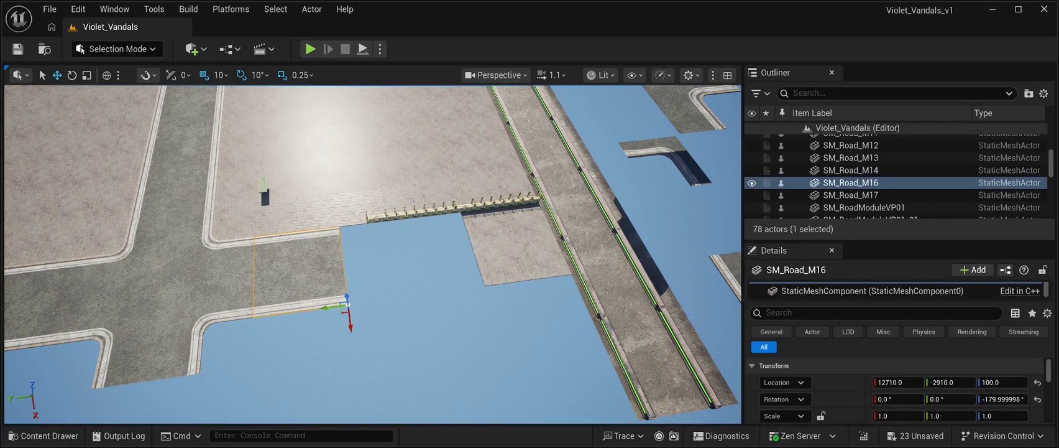
pyautogui.press('Delete')
pyautogui.click(205, 255)
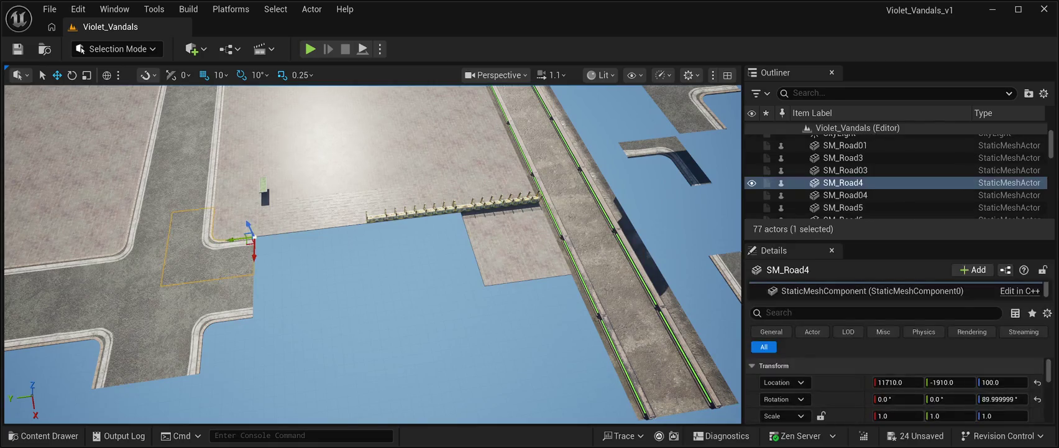
pyautogui.click(218, 360)
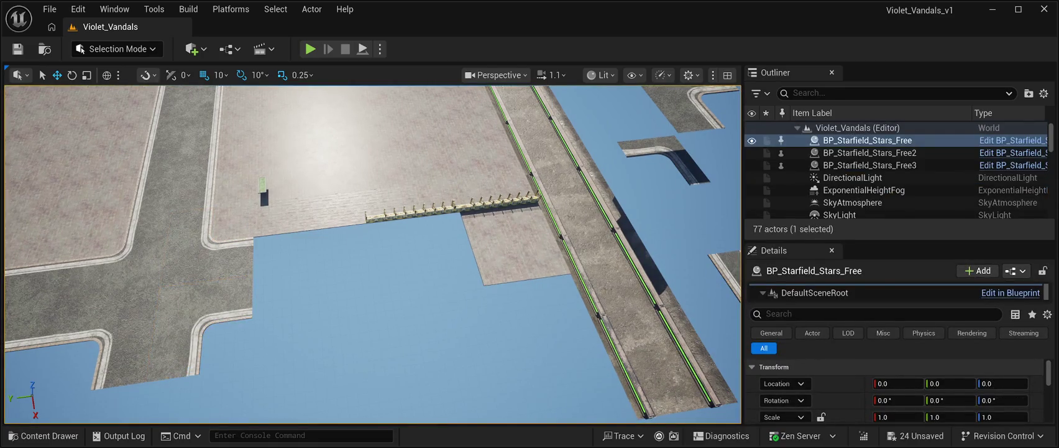
pyautogui.click(516, 249)
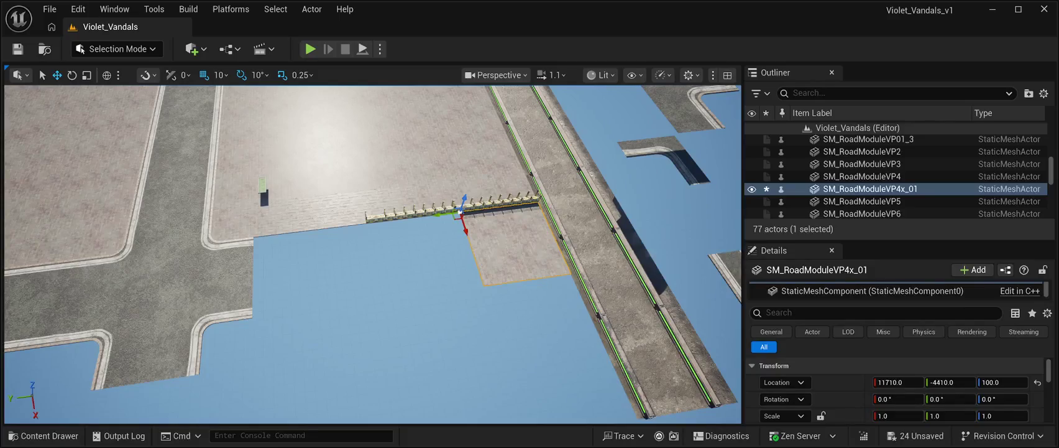
pyautogui.scroll(5, 373, 254)
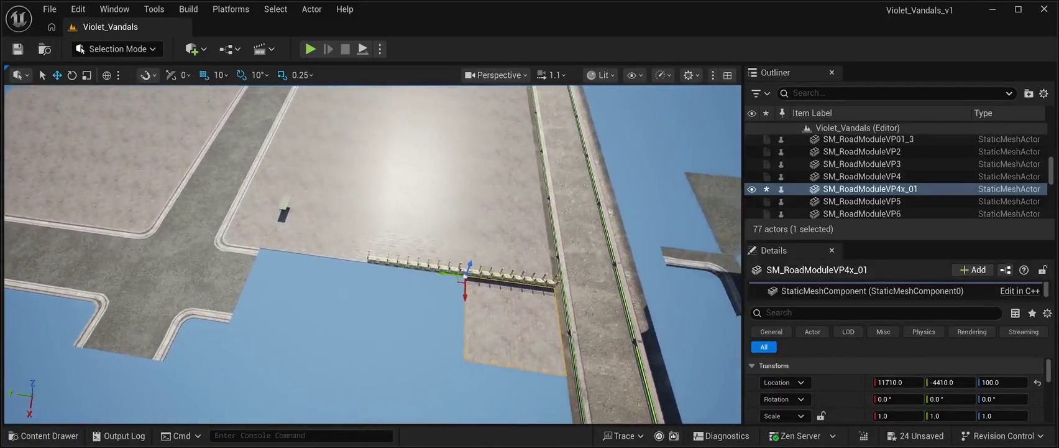
# Find and select SM_RoadModuleVP4x_01 among the CyberPunkMegapack meshes in the Content Drawer
pyautogui.click(44, 435)
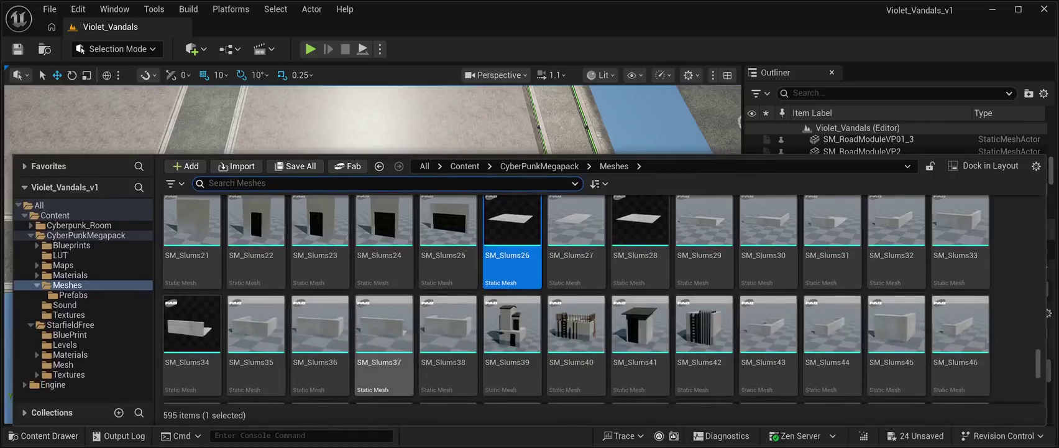
pyautogui.scroll(-15, 512, 302)
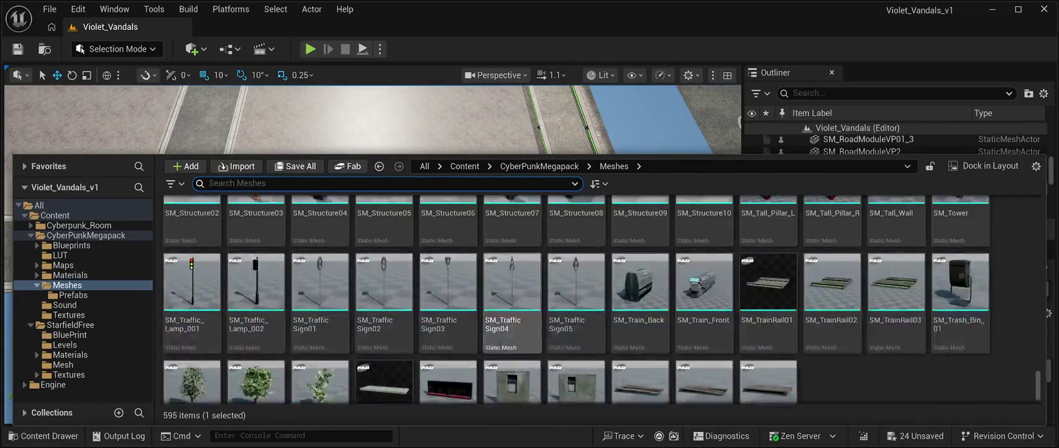
pyautogui.scroll(-2, 512, 301)
pyautogui.scroll(6, 768, 262)
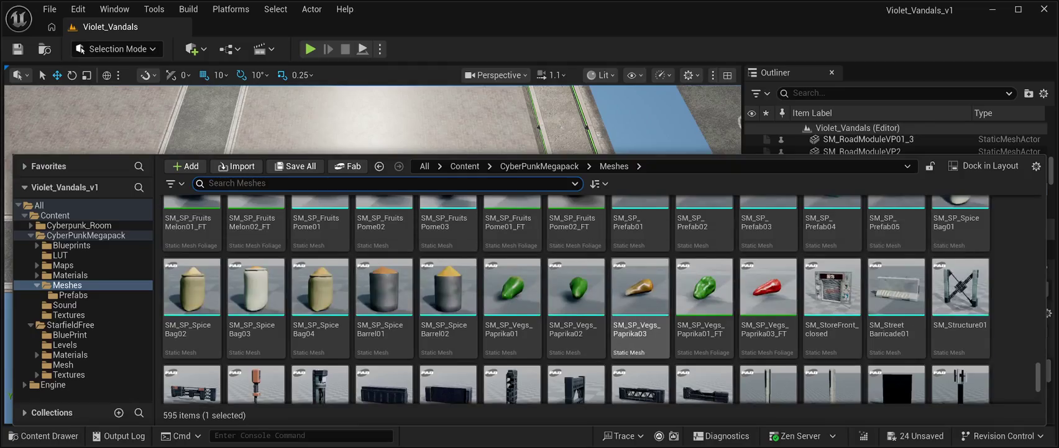
pyautogui.scroll(8, 769, 262)
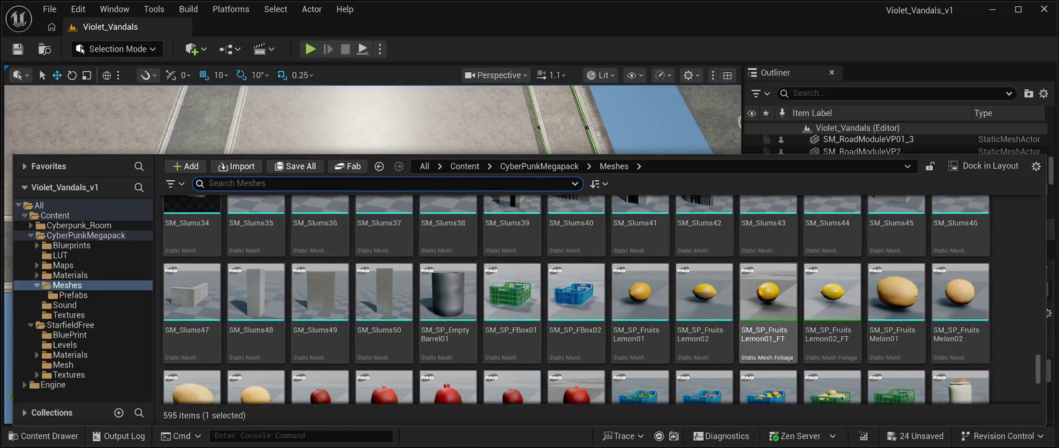
pyautogui.scroll(1, 831, 261)
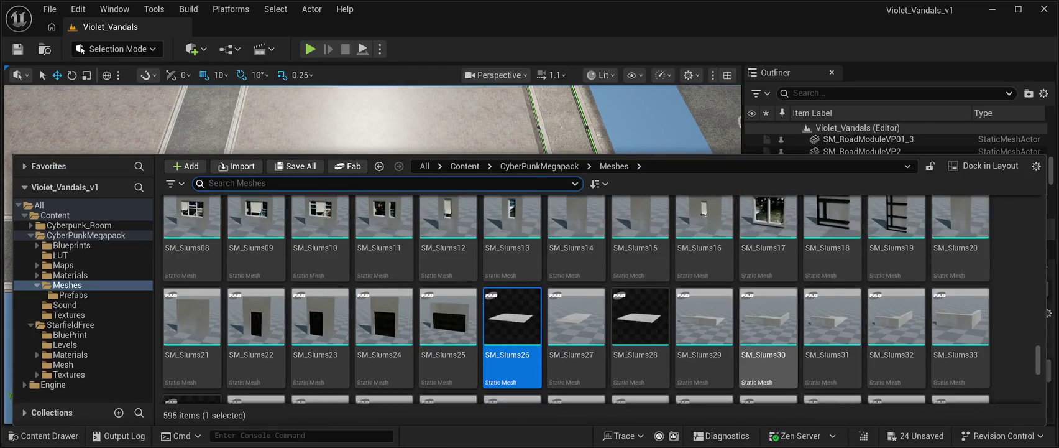
pyautogui.scroll(8, 768, 298)
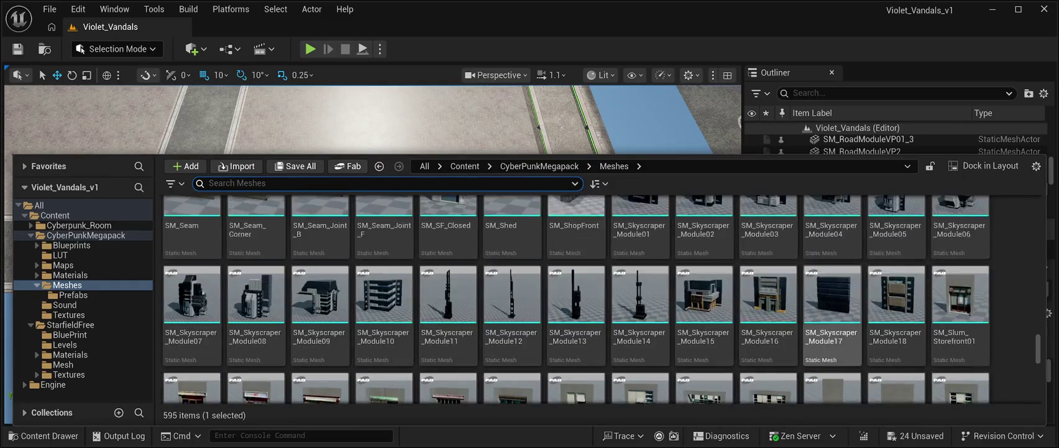
pyautogui.scroll(1, 705, 298)
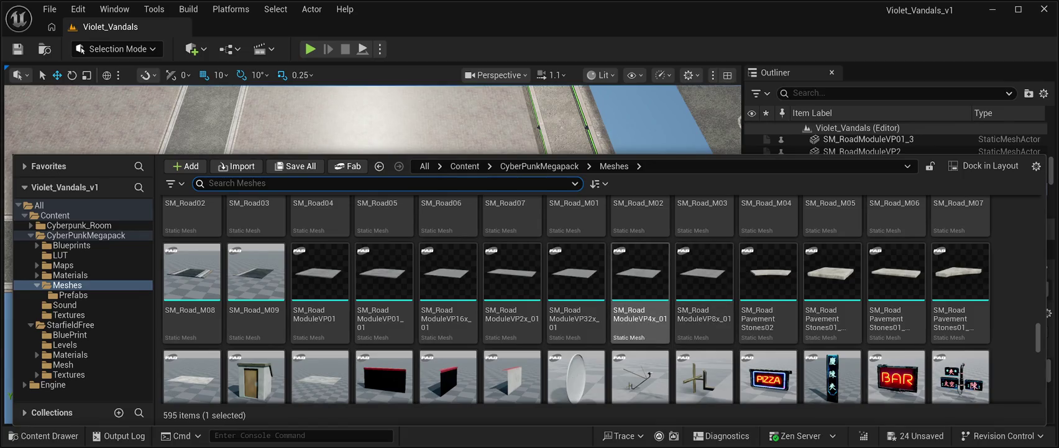
pyautogui.click(641, 274)
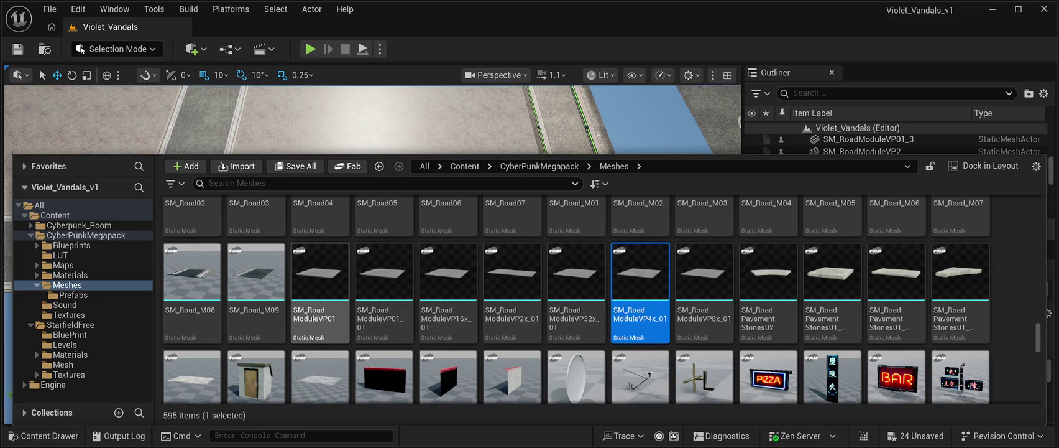
pyautogui.hotkey('ctrl', 'space')
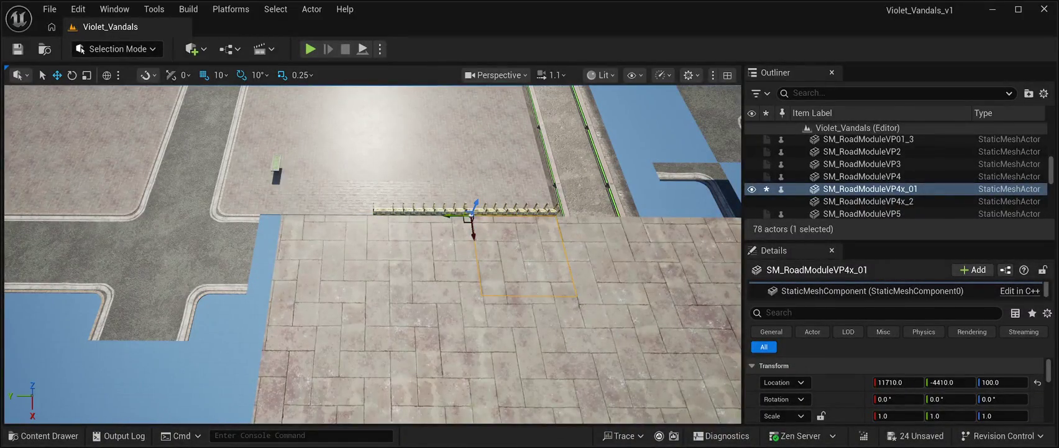
# Delete the large paved floor piece and the small VP4x tile beside the barriers
pyautogui.click(861, 201)
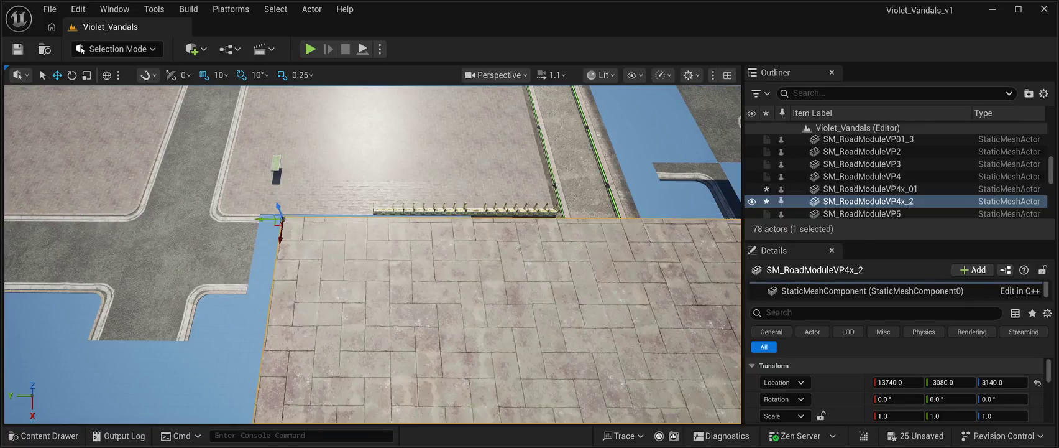
pyautogui.press('Delete')
pyautogui.click(870, 189)
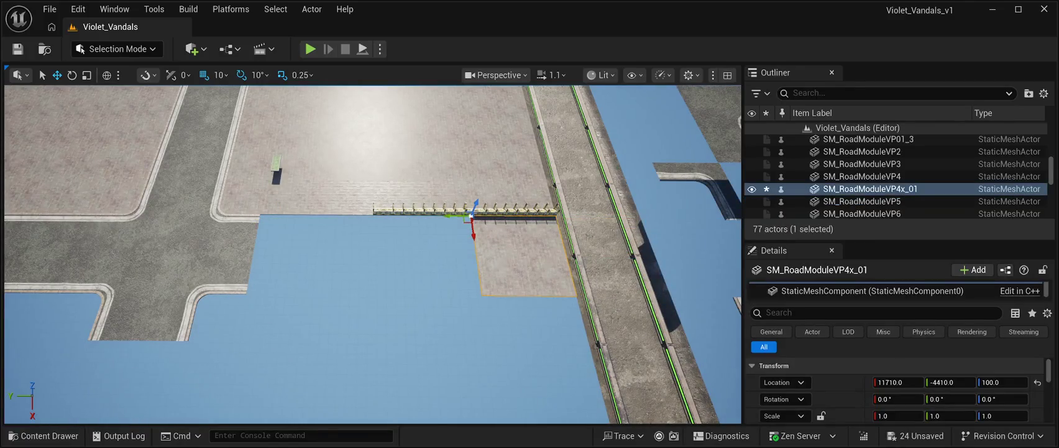
pyautogui.press('Delete')
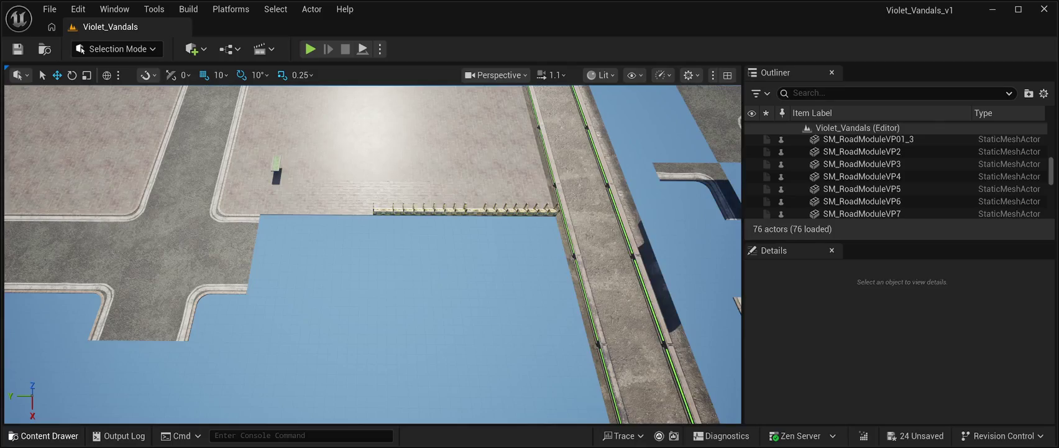
# Place an SM_RoadModuleVP8x floor slab in the level at height Z 100
pyautogui.hotkey('ctrl', 'space')
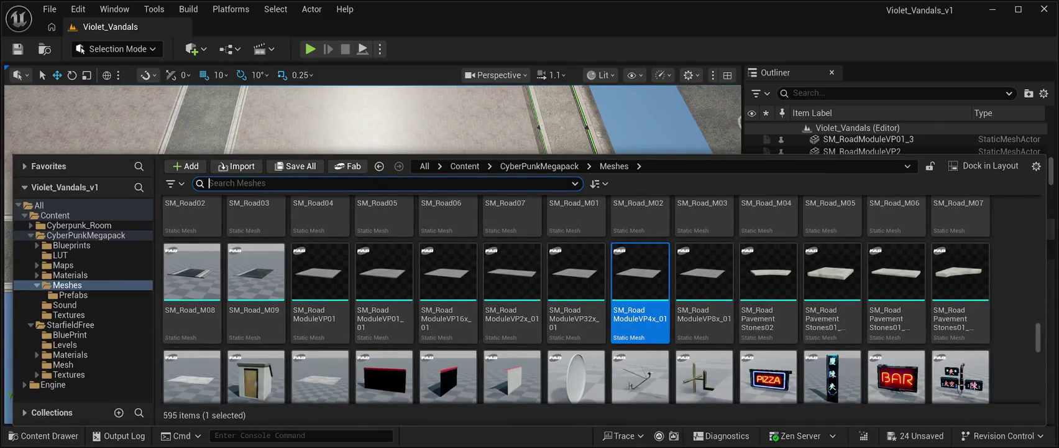
pyautogui.hotkey('ctrl', 'space')
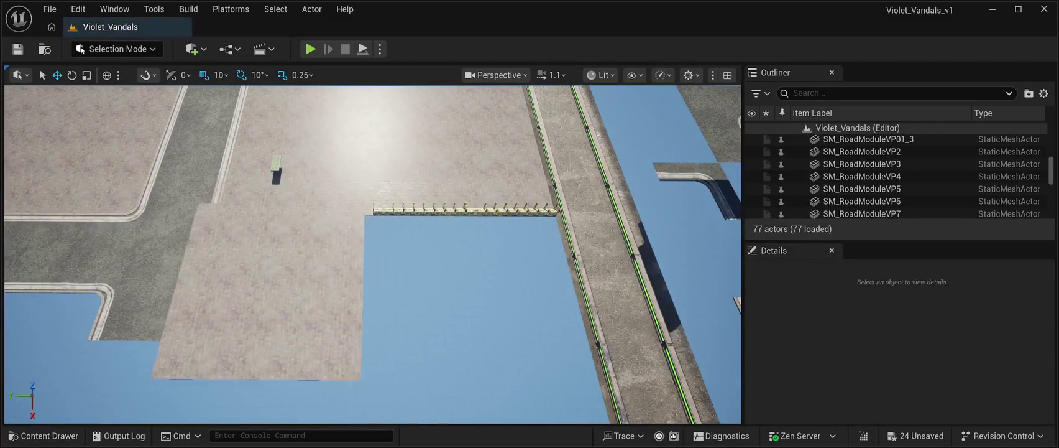
pyautogui.moveTo(373, 233); pyautogui.dragTo(545, 232)
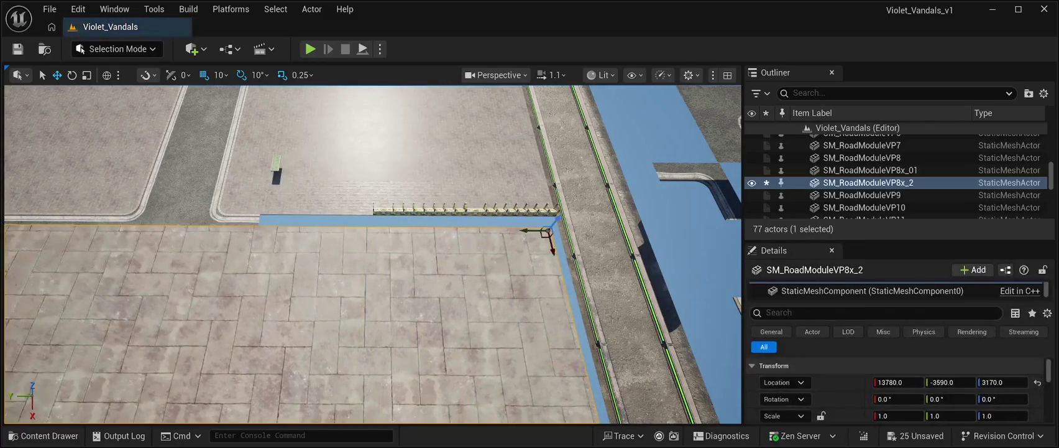
pyautogui.click(1002, 382)
pyautogui.write('1')
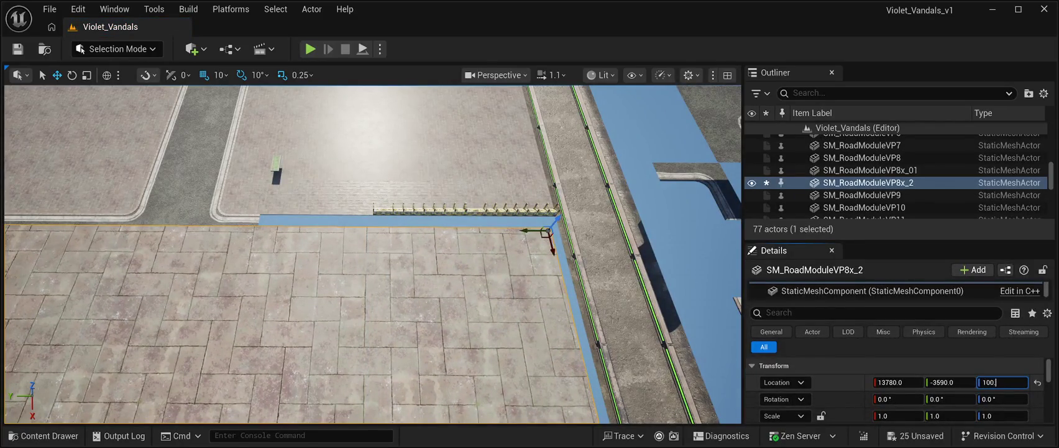
pyautogui.press('Return')
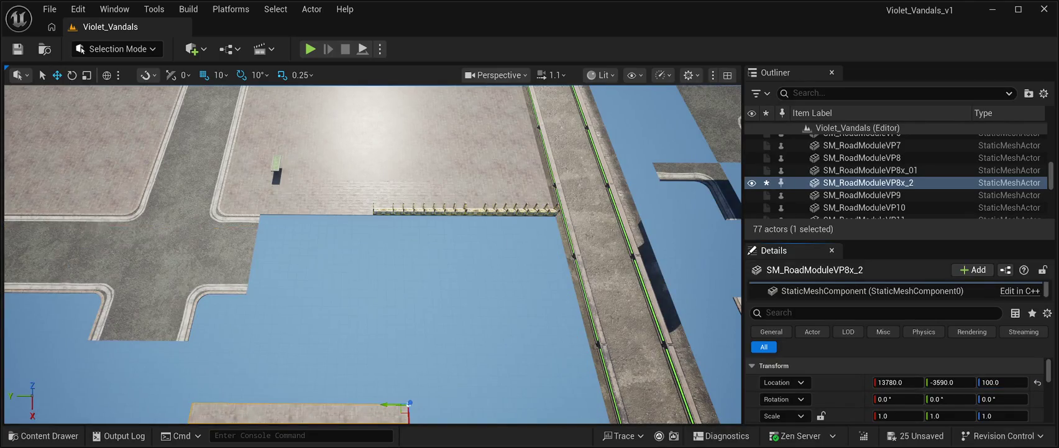
# Move the large slab against the barrier row to X 11710, Y -5410
pyautogui.moveTo(405, 361)
pyautogui.mouseDown()
pyautogui.moveTo(379, 187)
pyautogui.moveTo(531, 159)
pyautogui.moveTo(516, 148)
pyautogui.mouseUp()
pyautogui.moveTo(373, 261)
pyautogui.mouseDown()
pyautogui.moveTo(422, 217)
pyautogui.moveTo(497, 180)
pyautogui.mouseUp()
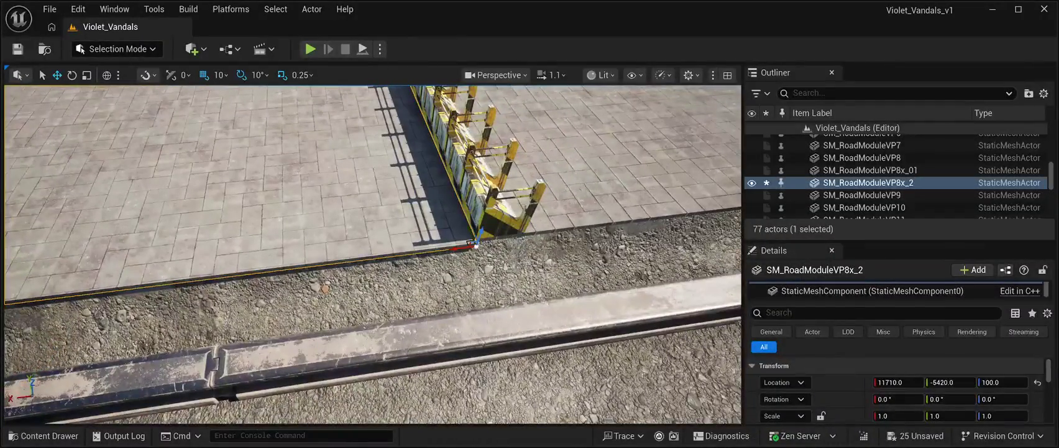
pyautogui.moveTo(469, 243)
pyautogui.mouseDown()
pyautogui.moveTo(468, 225)
pyautogui.moveTo(467, 273)
pyautogui.moveTo(517, 274)
pyautogui.moveTo(537, 249)
pyautogui.mouseUp()
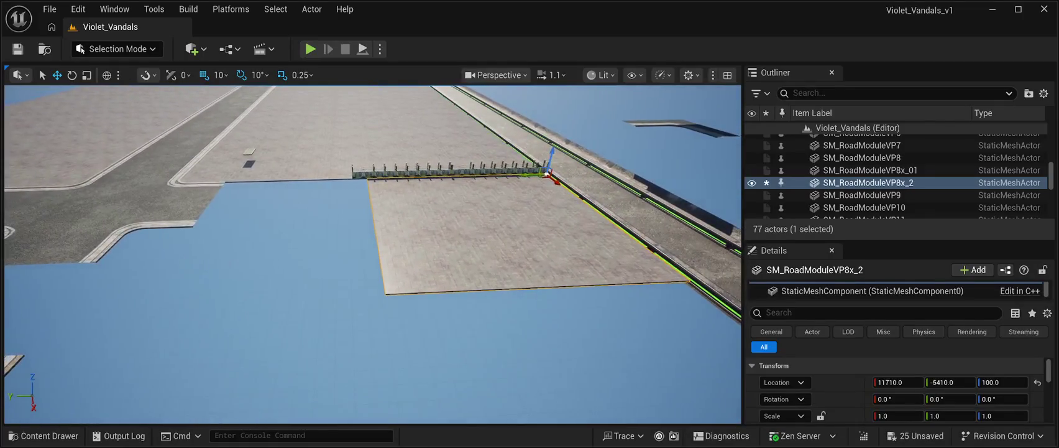
# Duplicate the slab and move the copy to Y -3410 alongside it
pyautogui.hotkey('ctrl', 'd')
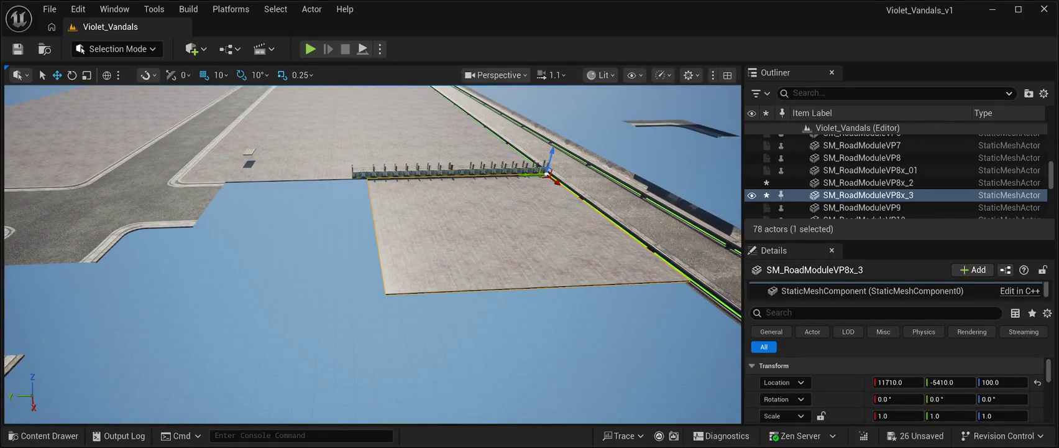
pyautogui.moveTo(528, 174)
pyautogui.mouseDown()
pyautogui.moveTo(338, 183)
pyautogui.moveTo(339, 150)
pyautogui.moveTo(338, 186)
pyautogui.moveTo(373, 186)
pyautogui.moveTo(336, 211)
pyautogui.moveTo(438, 162)
pyautogui.mouseUp()
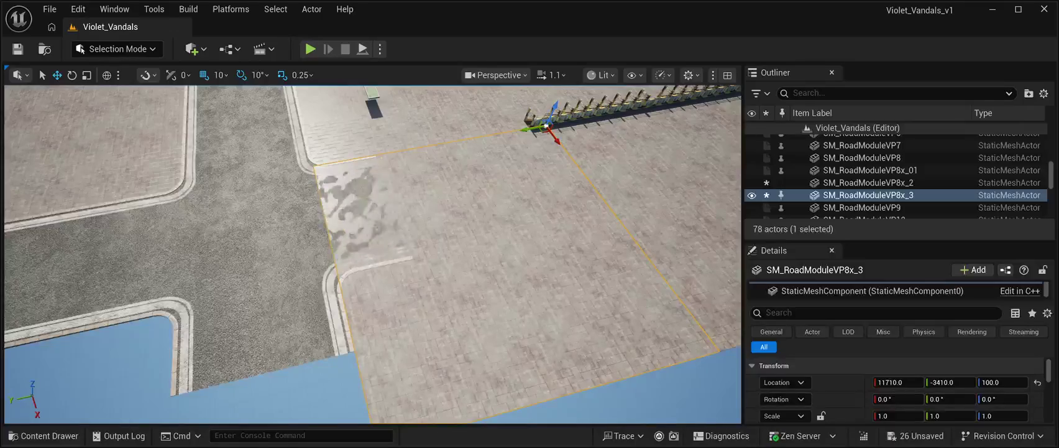
pyautogui.click(317, 180)
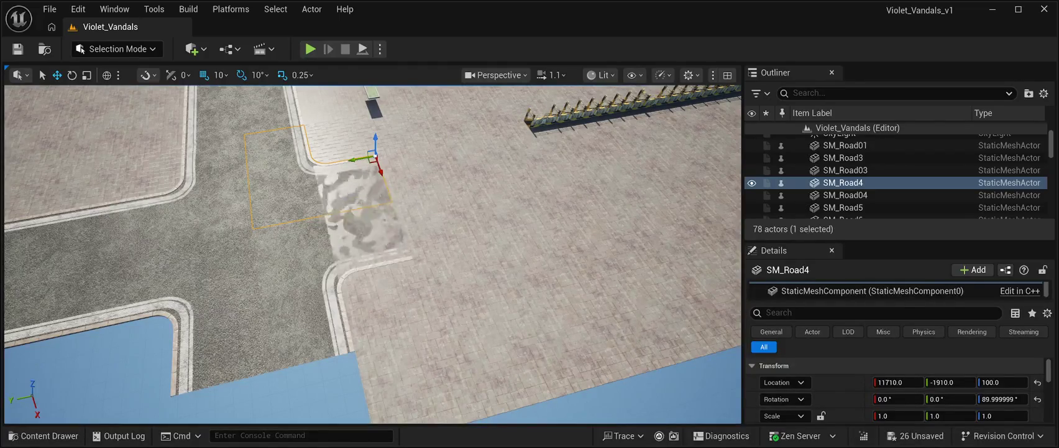
# Delete road tiles SM_Road4, SM_Road8 and SM_RoadModuleVP01_01 overlapping the plaza
pyautogui.press('Delete')
pyautogui.click(298, 292)
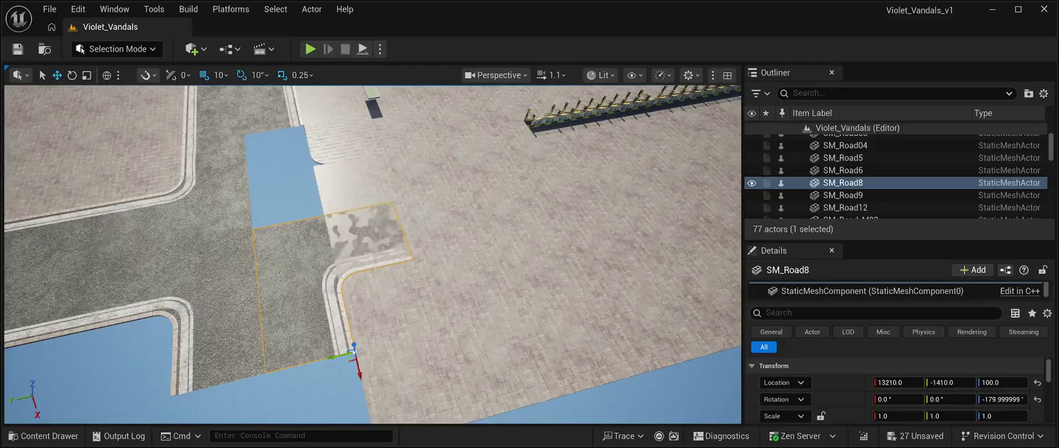
pyautogui.press('Delete')
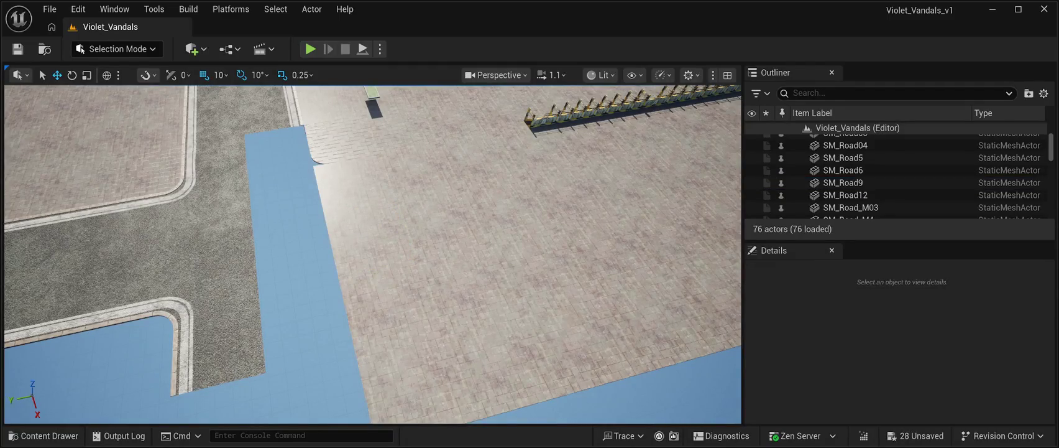
pyautogui.click(366, 166)
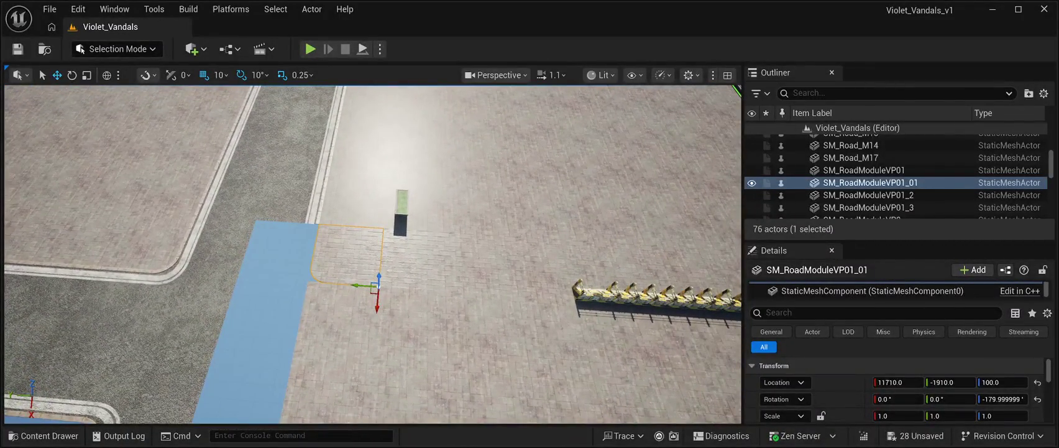
pyautogui.press('Delete')
# Duplicate floor tile SM_RoadModuleVP8 to fill the remaining gap, at X 11210, Y -1410, Z 100
pyautogui.click(414, 260)
pyautogui.hotkey('ctrl', 'd')
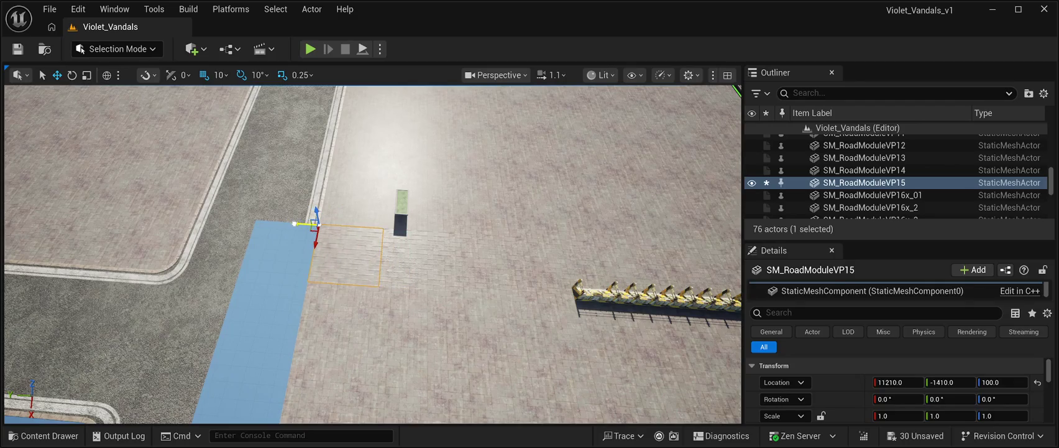
pyautogui.click(868, 140)
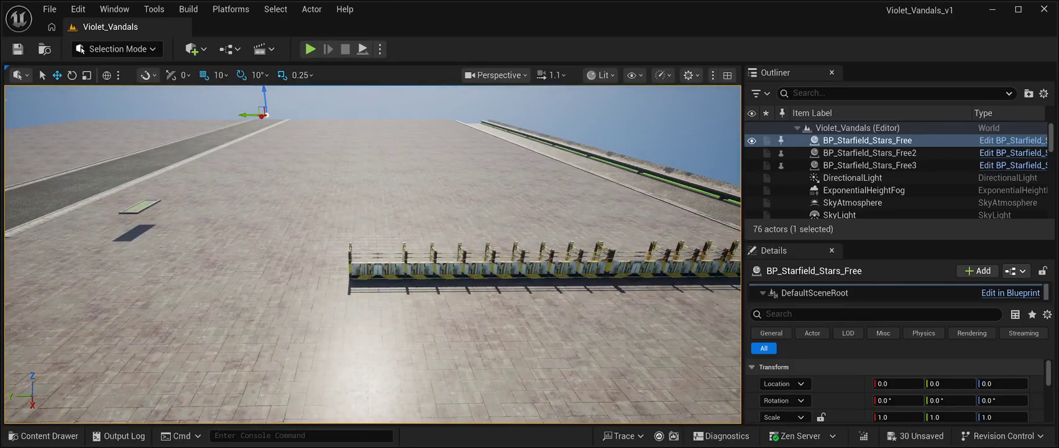
# Duplicate barrier rail SM_StructurePrefab10 and nudge the copy along Y
pyautogui.click(598, 265)
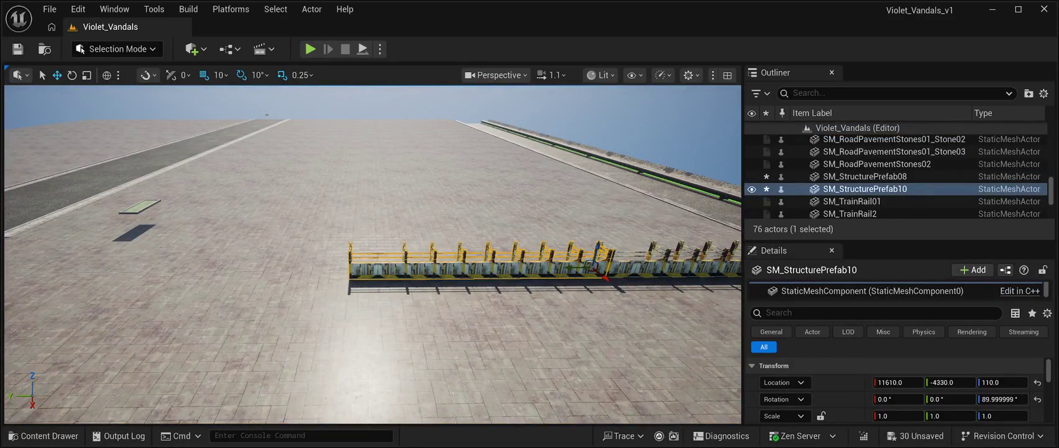
pyautogui.hotkey('ctrl', 'd')
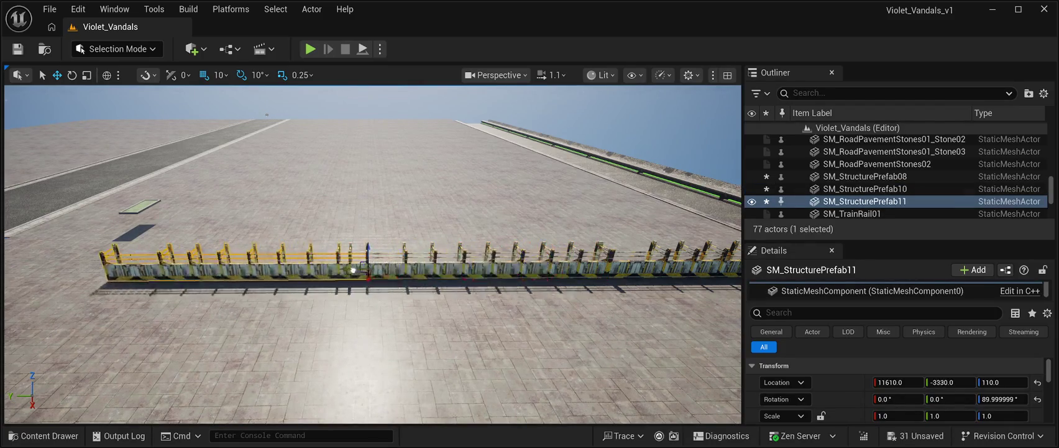
pyautogui.moveTo(333, 269)
pyautogui.mouseDown()
pyautogui.moveTo(411, 242)
pyautogui.moveTo(416, 222)
pyautogui.mouseUp()
# Duplicate railing SM_StructurePrefab08, rotate the copy 90° and fit it to the plaza corner
pyautogui.click(187, 251)
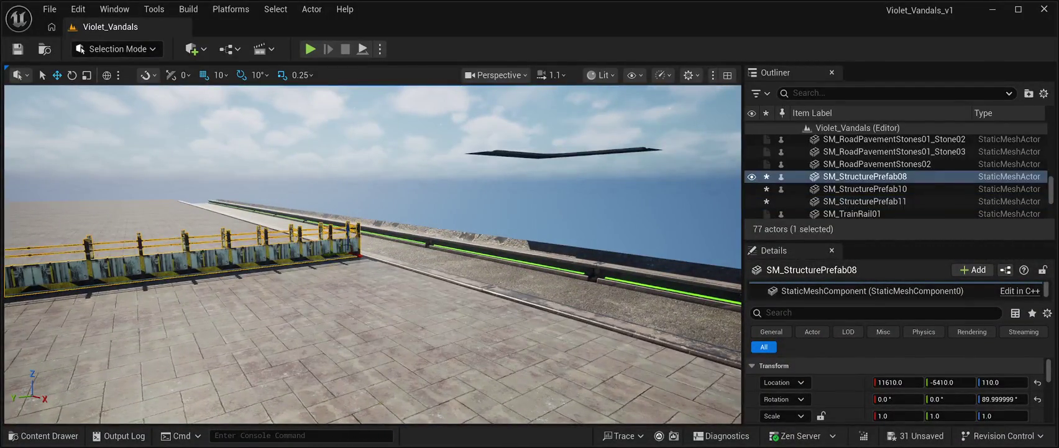
pyautogui.hotkey('ctrl', 'd')
pyautogui.moveTo(358, 253)
pyautogui.mouseDown()
pyautogui.moveTo(398, 261)
pyautogui.moveTo(373, 239)
pyautogui.moveTo(373, 187)
pyautogui.moveTo(380, 264)
pyautogui.mouseUp()
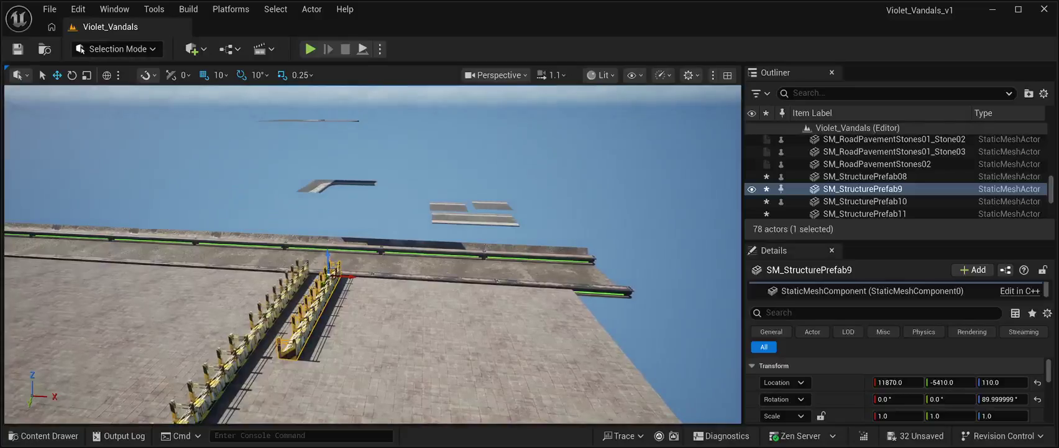
pyautogui.press('e')
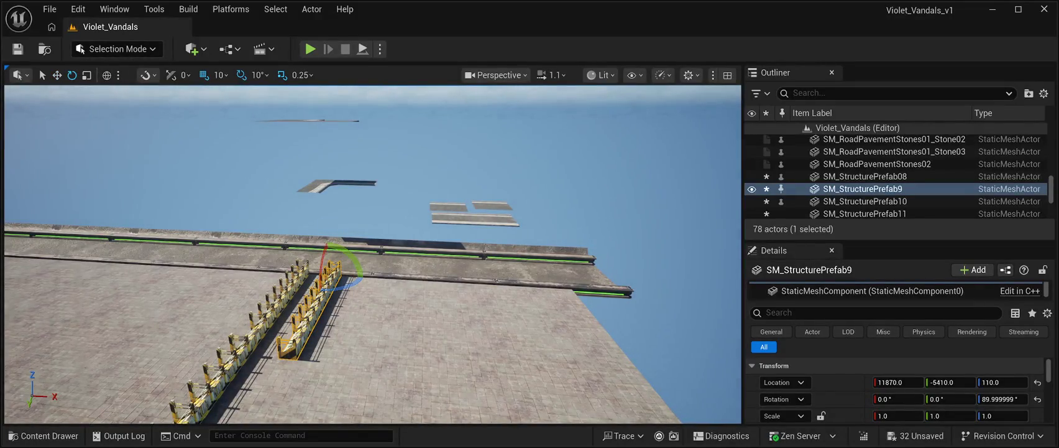
pyautogui.moveTo(358, 273); pyautogui.dragTo(388, 277)
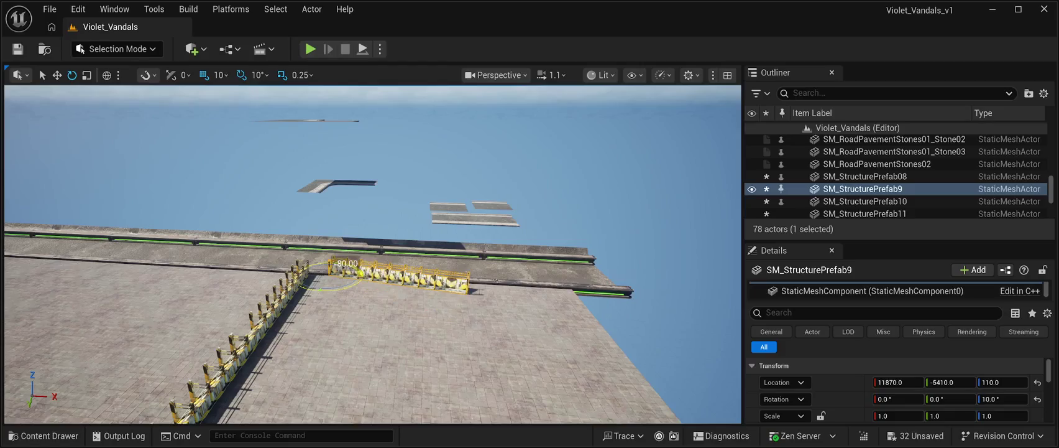
pyautogui.press('w')
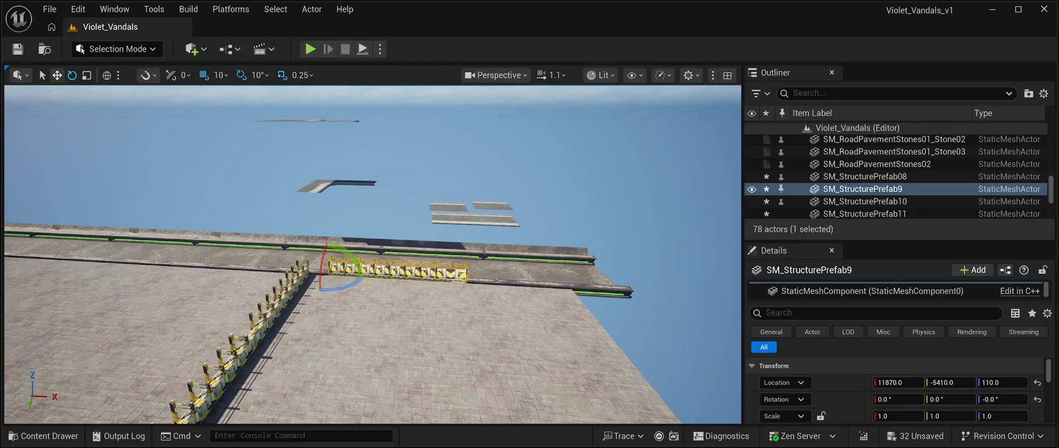
pyautogui.moveTo(348, 276); pyautogui.dragTo(333, 275)
pyautogui.press('f')
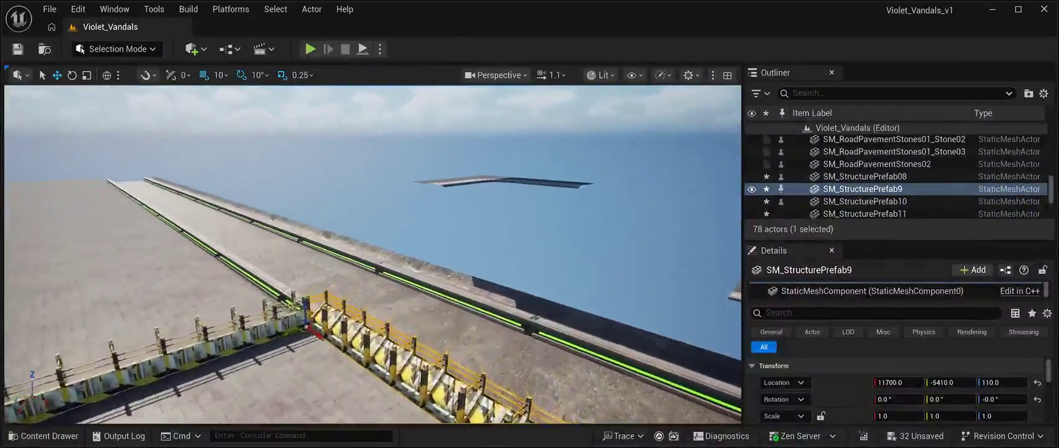
pyautogui.moveTo(348, 273); pyautogui.dragTo(336, 270)
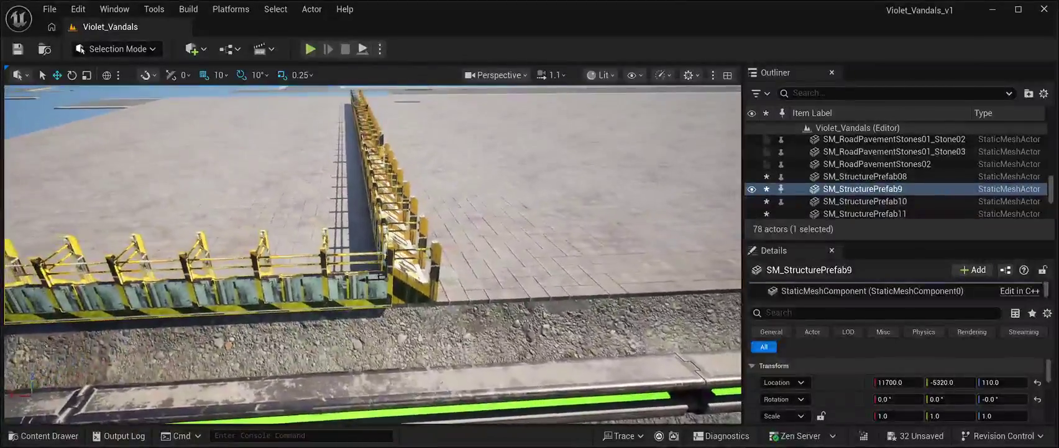
pyautogui.moveTo(373, 278); pyautogui.dragTo(368, 275)
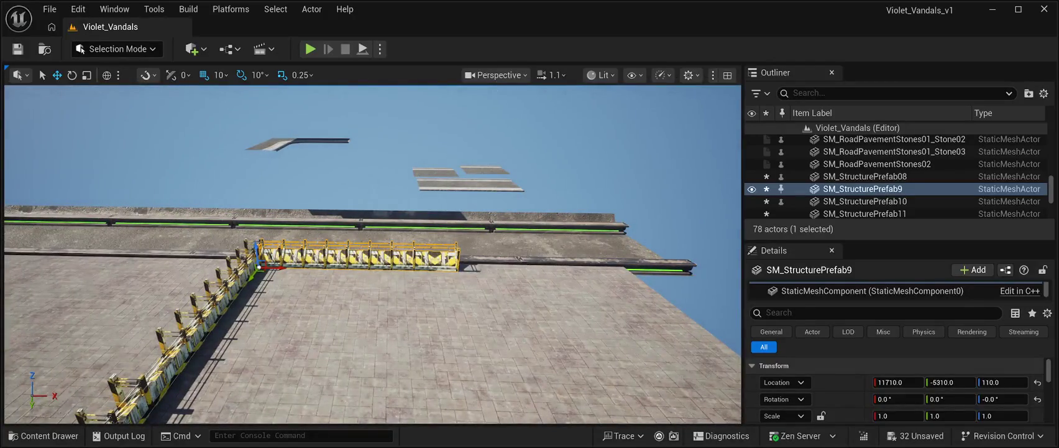
# Copy the railing further along the far edge to X 12790, Y -5310, Z 110
pyautogui.moveTo(274, 267); pyautogui.dragTo(480, 281)
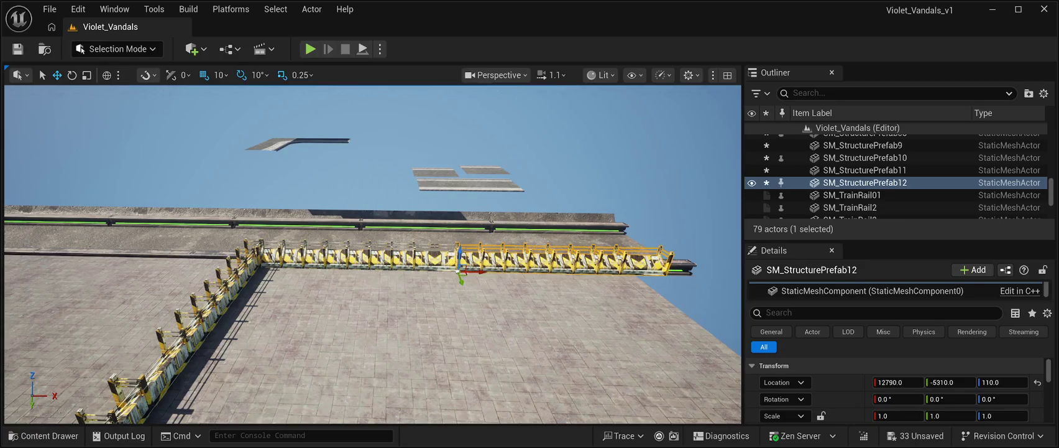
pyautogui.press('f')
pyautogui.scroll(-10, 373, 254)
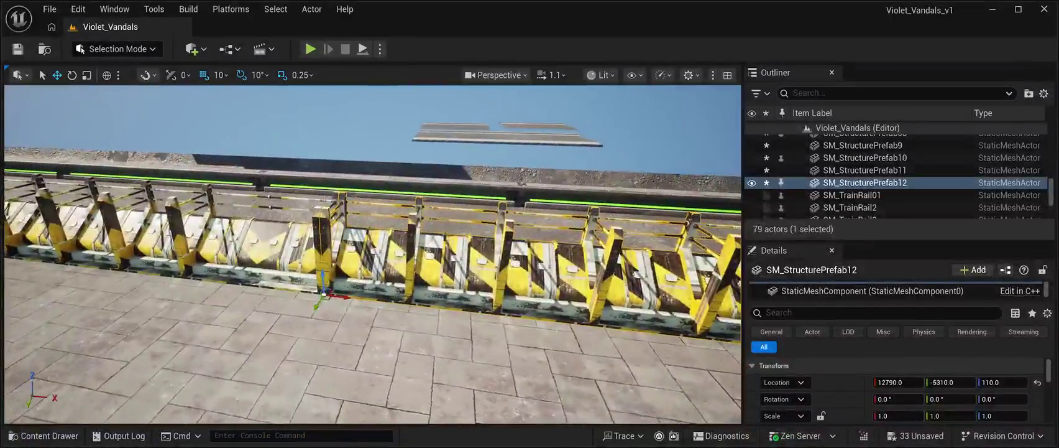
pyautogui.scroll(-10, 373, 248)
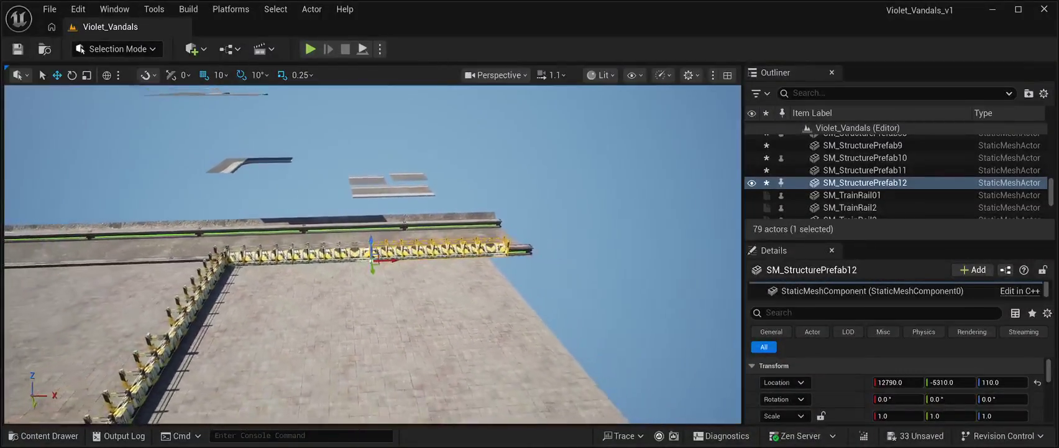
pyautogui.moveTo(435, 311); pyautogui.dragTo(348, 311)
# Duplicate paving tile SM_RoadModuleVP14 and move the copy flush to the plaza's outer edge
pyautogui.click(322, 273)
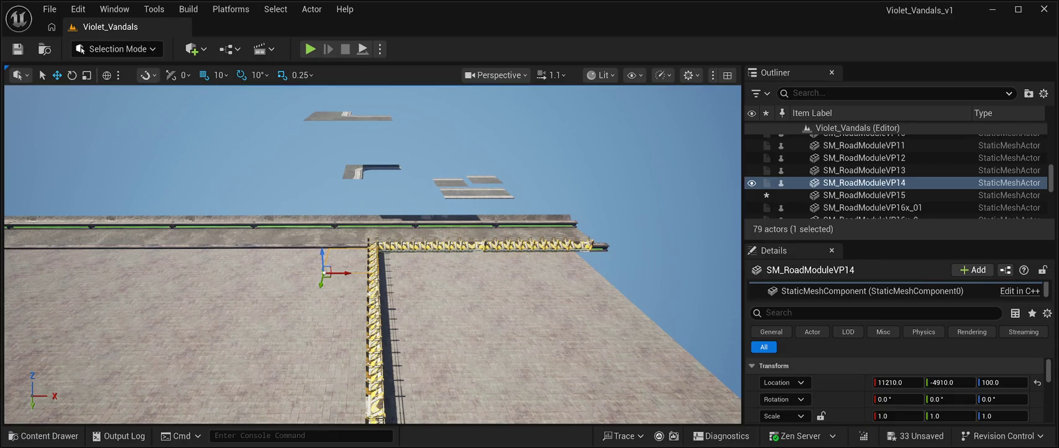
pyautogui.hotkey('ctrl', 'd')
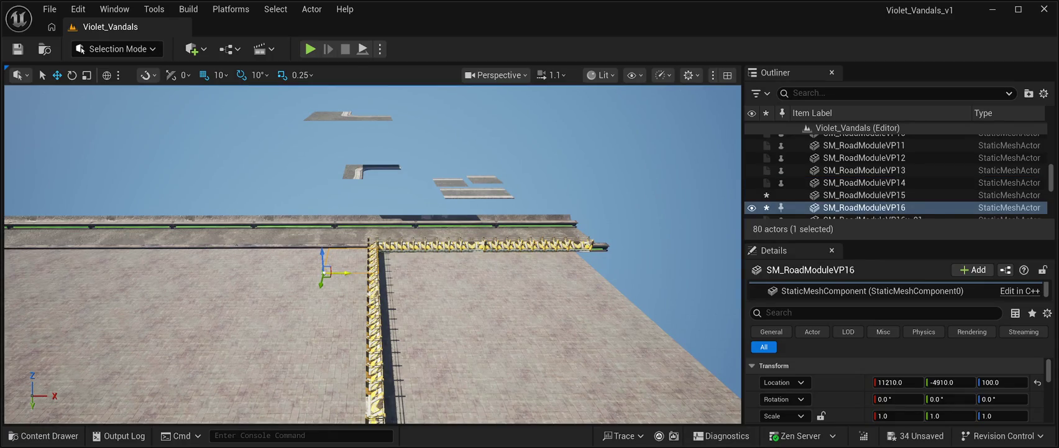
pyautogui.moveTo(393, 275)
pyautogui.mouseDown()
pyautogui.moveTo(615, 273)
pyautogui.moveTo(684, 248)
pyautogui.mouseUp()
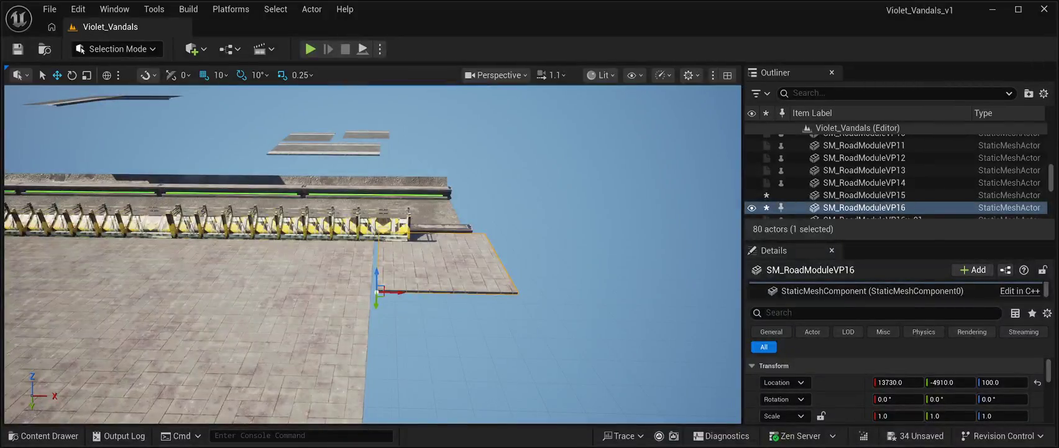
pyautogui.moveTo(400, 293)
pyautogui.mouseDown()
pyautogui.moveTo(567, 264)
pyautogui.moveTo(405, 265)
pyautogui.moveTo(420, 208)
pyautogui.moveTo(504, 237)
pyautogui.moveTo(384, 228)
pyautogui.mouseUp()
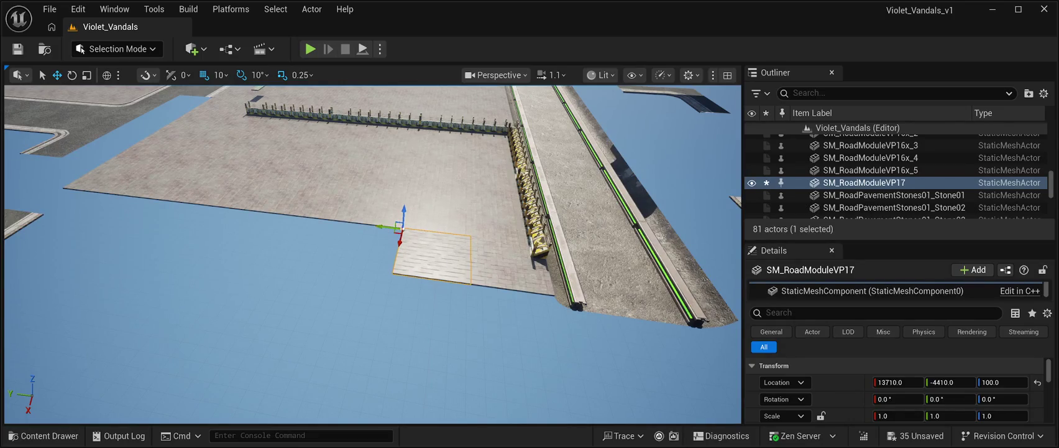
# Add five more tile copies side by side along the edge, ending at X 13710, Y -1410, Z 100
pyautogui.hotkey('ctrl', 'd')
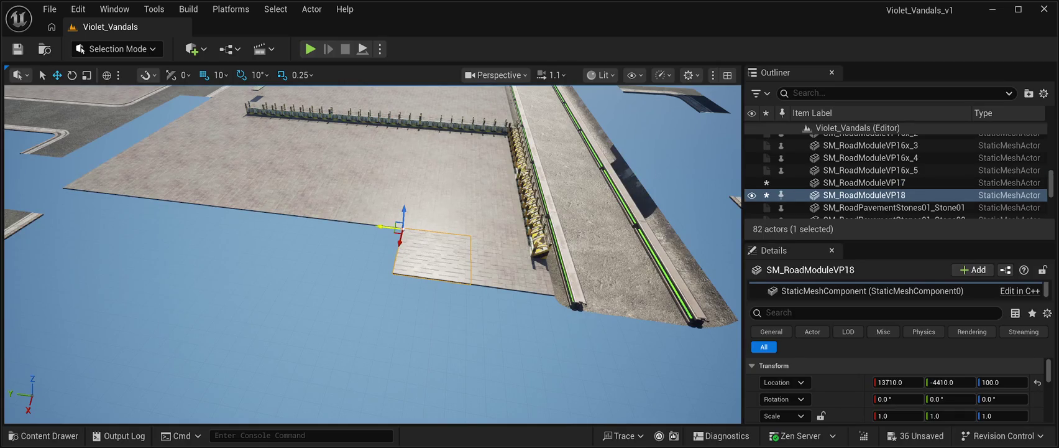
pyautogui.moveTo(385, 227)
pyautogui.mouseDown()
pyautogui.moveTo(311, 221)
pyautogui.moveTo(338, 221)
pyautogui.mouseUp()
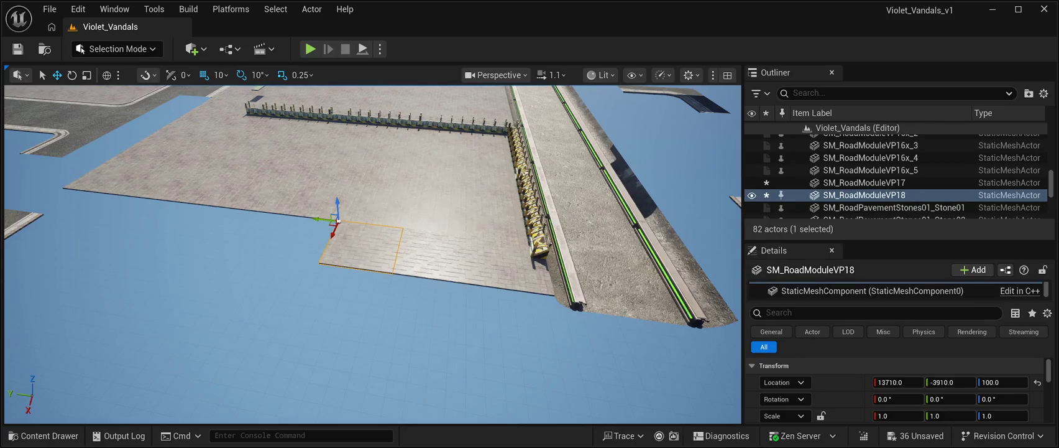
pyautogui.hotkey('ctrl', 'd')
pyautogui.moveTo(321, 218)
pyautogui.mouseDown()
pyautogui.moveTo(255, 217)
pyautogui.moveTo(268, 225)
pyautogui.mouseUp()
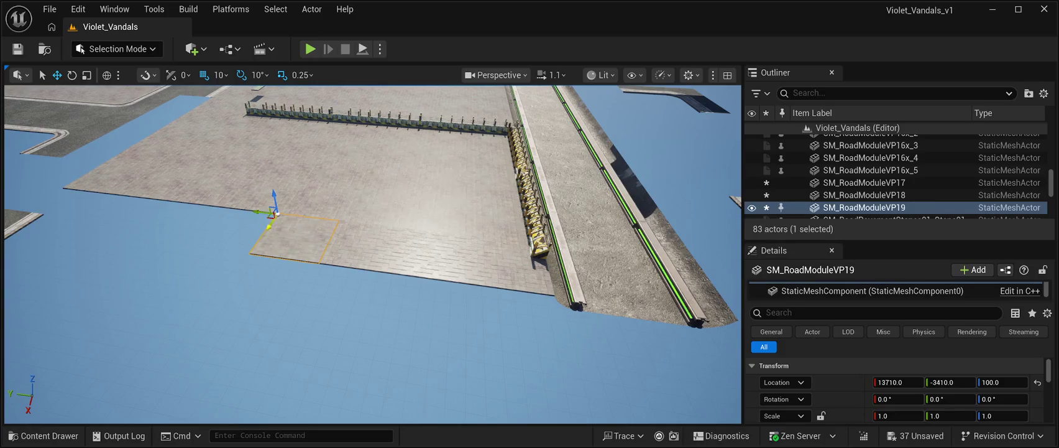
pyautogui.moveTo(373, 279); pyautogui.dragTo(342, 255)
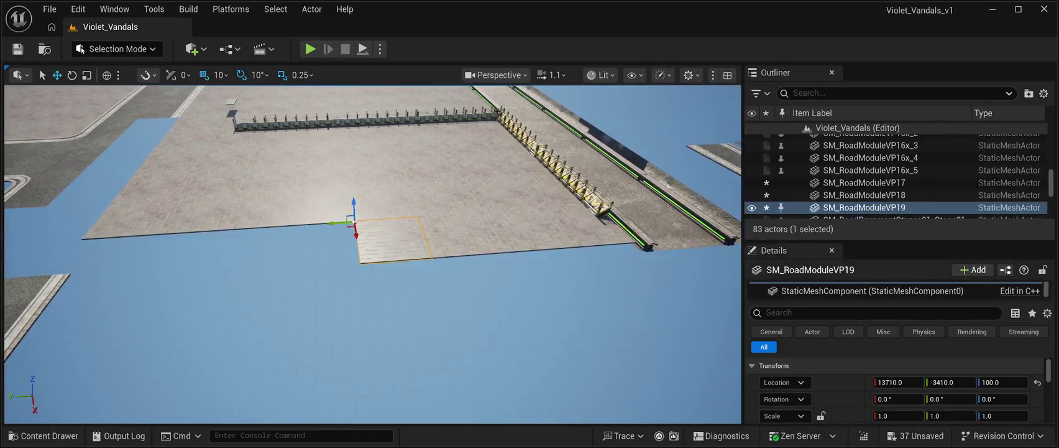
pyautogui.hotkey('ctrl', 'd')
pyautogui.moveTo(331, 222)
pyautogui.mouseDown()
pyautogui.moveTo(190, 215)
pyautogui.moveTo(221, 229)
pyautogui.moveTo(130, 229)
pyautogui.mouseUp()
pyautogui.hotkey('ctrl', 'd')
pyautogui.hotkey('ctrl', 'd')
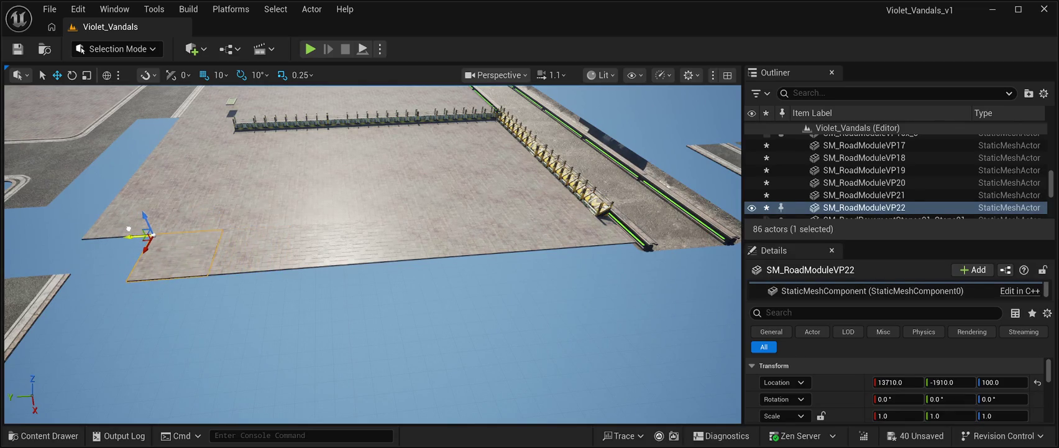
pyautogui.moveTo(161, 261); pyautogui.dragTo(123, 202)
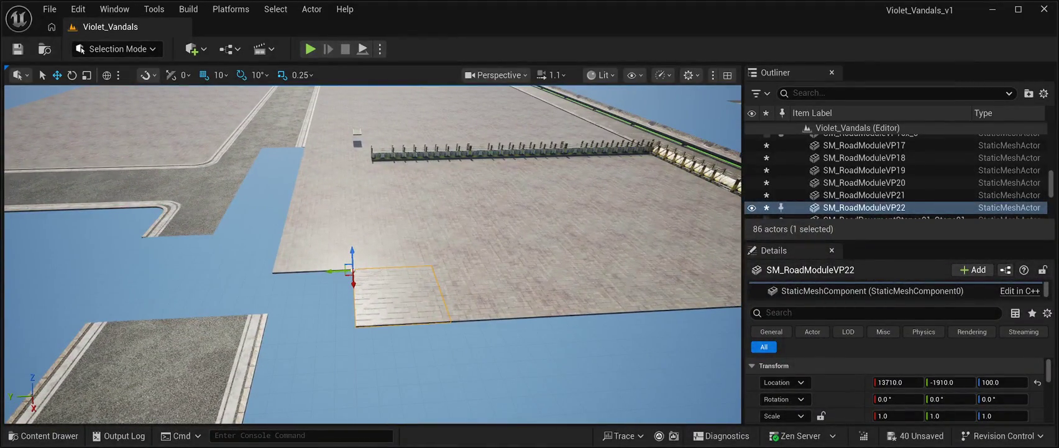
pyautogui.hotkey('ctrl', 'd')
pyautogui.moveTo(331, 271)
pyautogui.mouseDown()
pyautogui.moveTo(249, 265)
pyautogui.moveTo(211, 274)
pyautogui.moveTo(211, 299)
pyautogui.moveTo(211, 249)
pyautogui.moveTo(211, 304)
pyautogui.mouseUp()
pyautogui.click(250, 264)
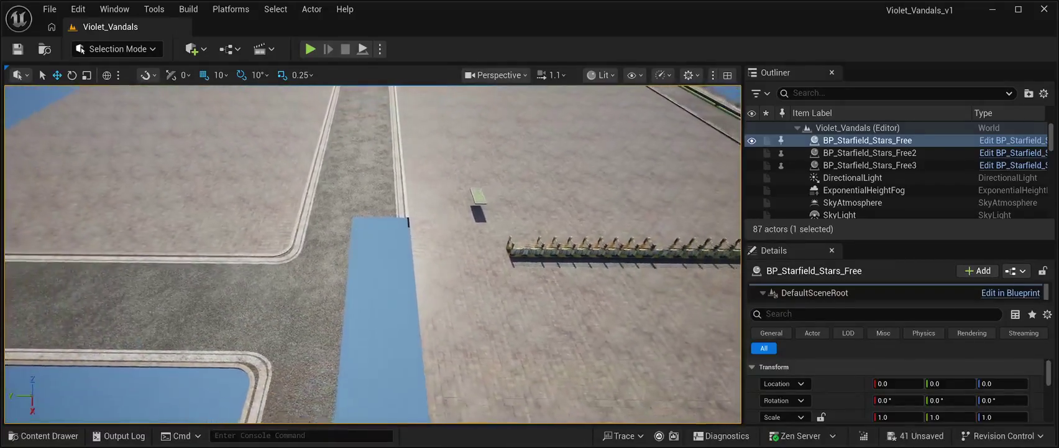
# Place the SM_Road_M02 road piece from the pack's meshes, turned 90 degrees and slid into the gap
pyautogui.hotkey('ctrl', 'space')
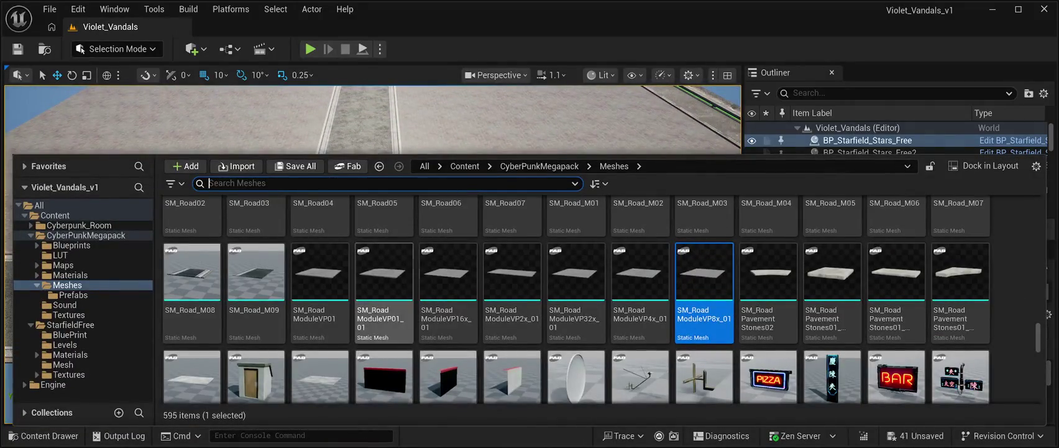
pyautogui.scroll(2, 575, 311)
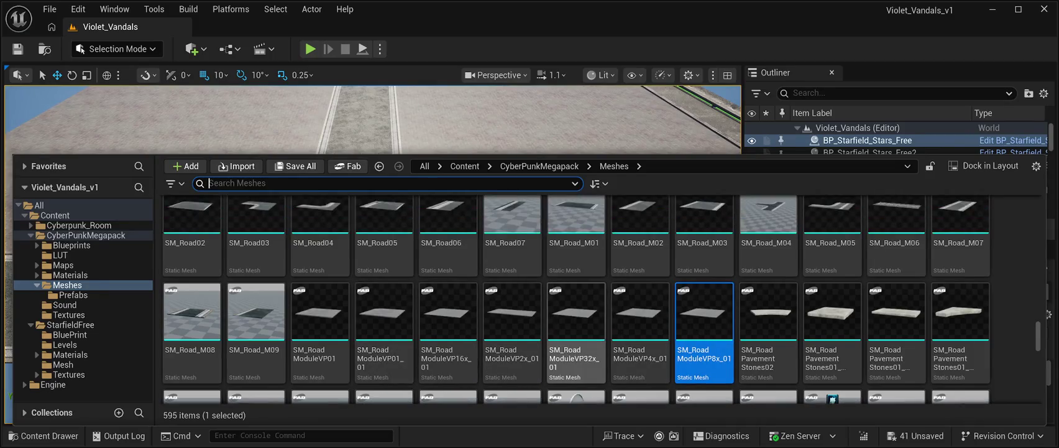
pyautogui.scroll(3, 575, 310)
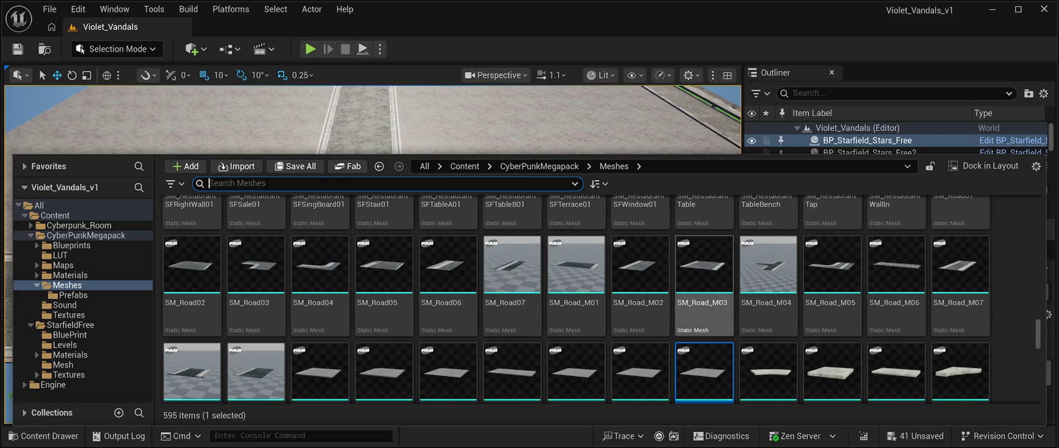
pyautogui.moveTo(640, 274)
pyautogui.mouseDown()
pyautogui.moveTo(640, 261)
pyautogui.moveTo(497, 125)
pyautogui.moveTo(404, 217)
pyautogui.moveTo(398, 262)
pyautogui.mouseUp()
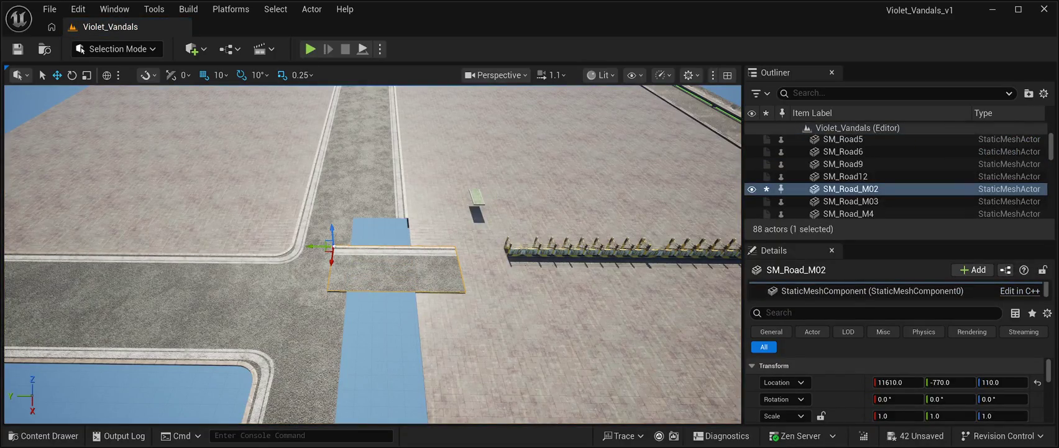
pyautogui.press('e')
pyautogui.moveTo(359, 261)
pyautogui.mouseDown()
pyautogui.moveTo(349, 274)
pyautogui.moveTo(317, 276)
pyautogui.mouseUp()
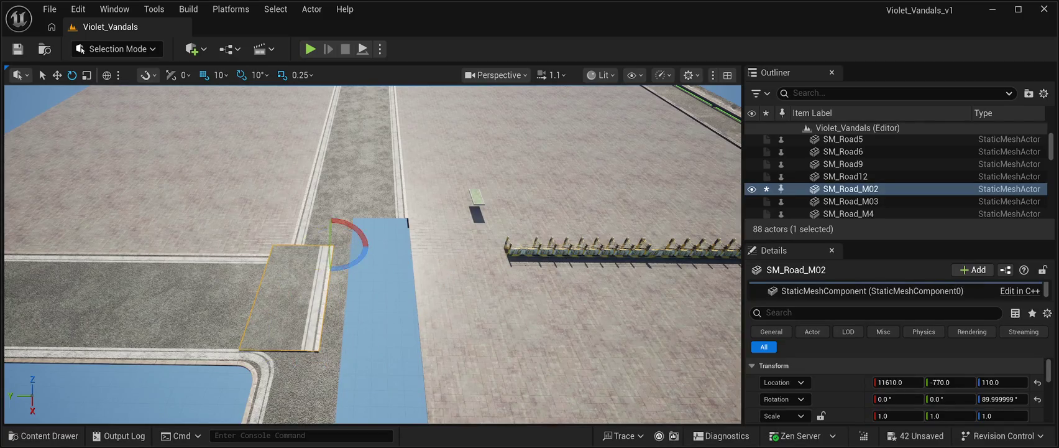
pyautogui.press('w')
pyautogui.moveTo(320, 246)
pyautogui.mouseDown()
pyautogui.moveTo(412, 240)
pyautogui.moveTo(398, 205)
pyautogui.moveTo(372, 215)
pyautogui.mouseUp()
# Set the road piece's height to 100, then add a copy shifted along X to X 12200
pyautogui.moveTo(429, 266); pyautogui.dragTo(423, 269)
pyautogui.click(1002, 381)
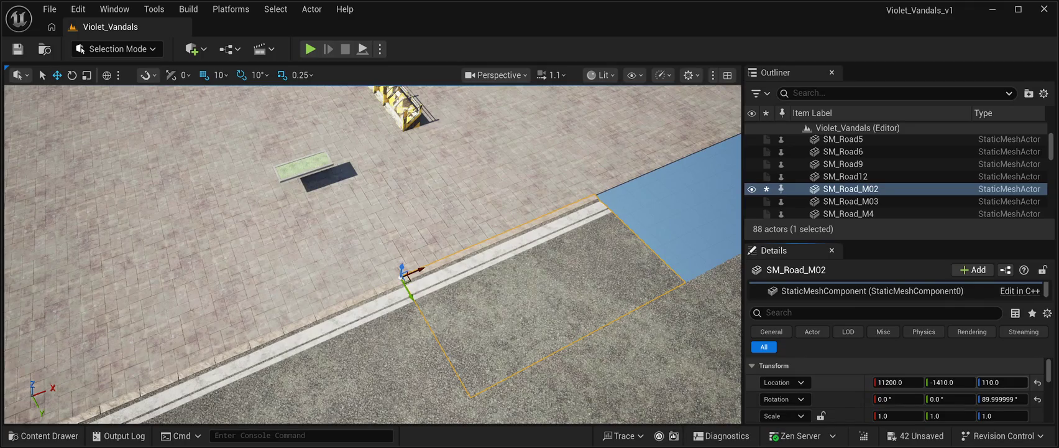
pyautogui.write('1')
pyautogui.press('Return')
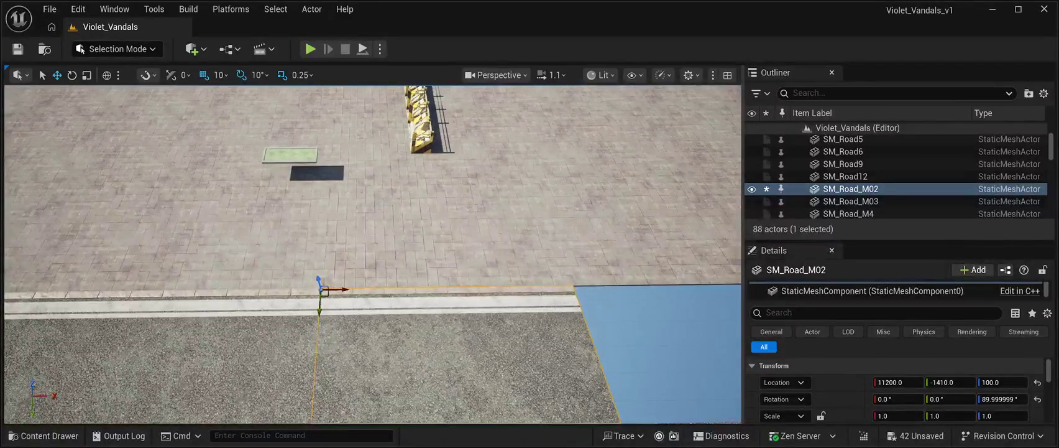
pyautogui.hotkey('ctrl', 'd')
pyautogui.moveTo(341, 290); pyautogui.dragTo(506, 289)
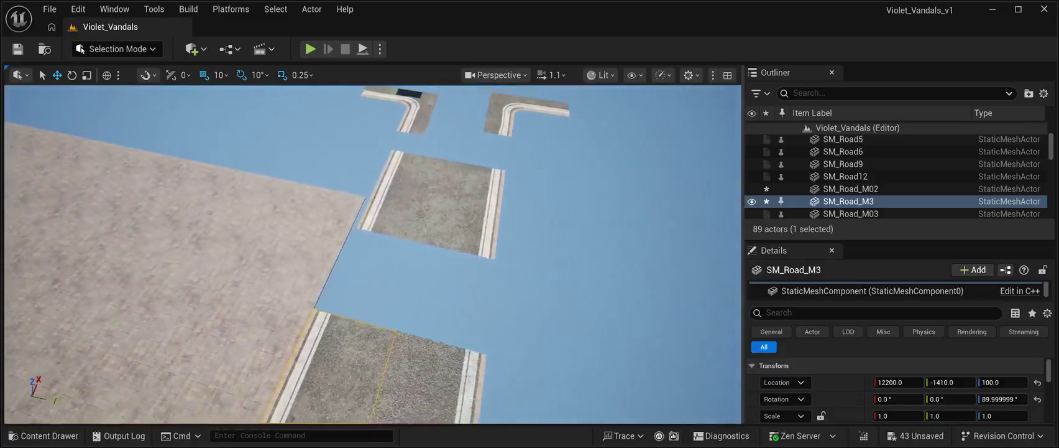
# Move SM_Road_M10 to X 14210, Y -410 at height 100, butting against the adjacent road
pyautogui.click(435, 205)
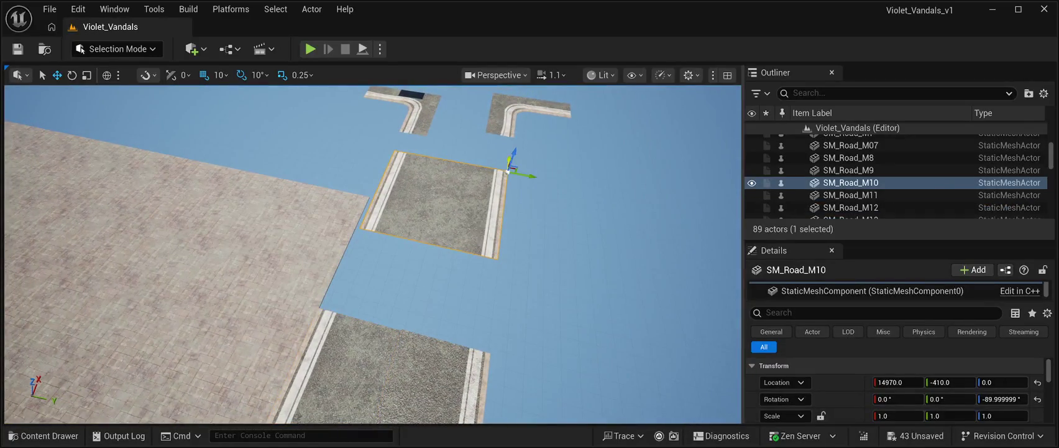
pyautogui.moveTo(509, 167); pyautogui.dragTo(481, 207)
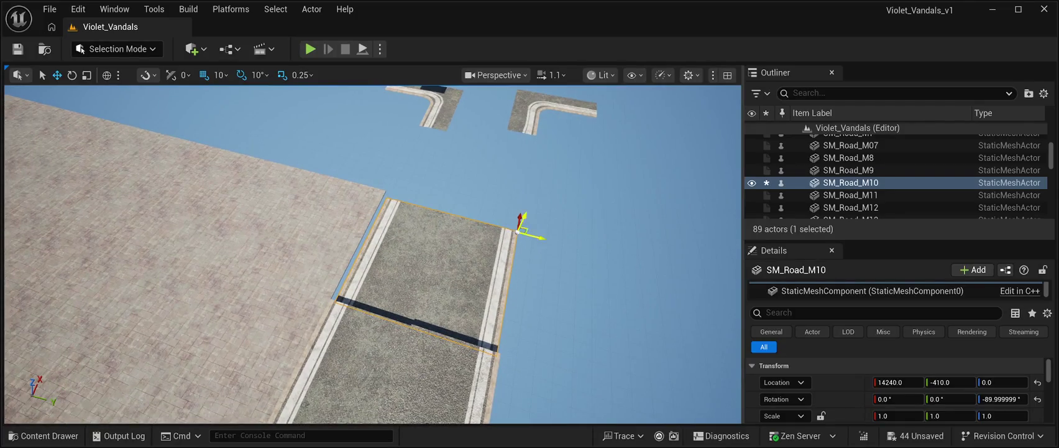
pyautogui.moveTo(538, 236); pyautogui.dragTo(540, 236)
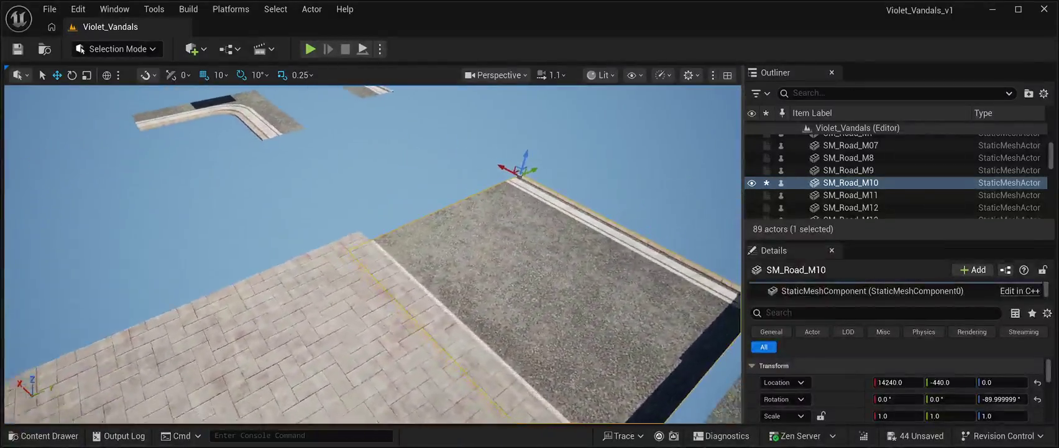
pyautogui.click(988, 382)
pyautogui.write('10')
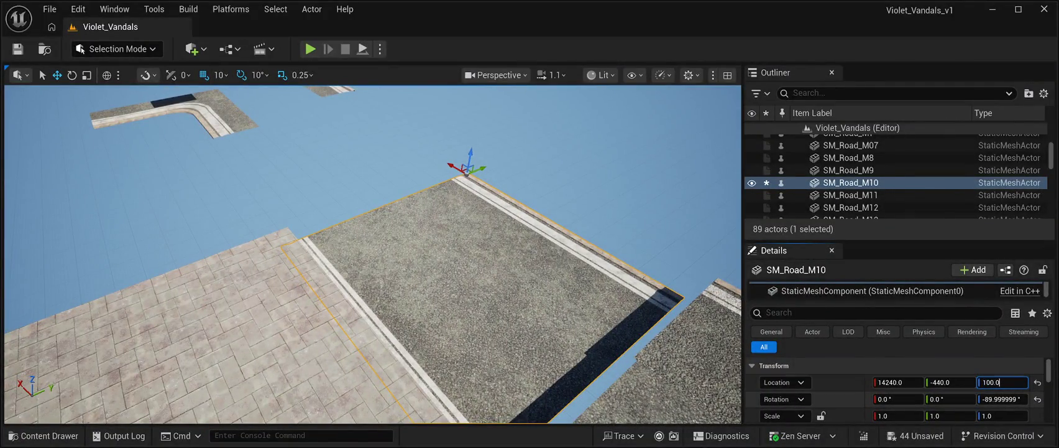
pyautogui.press('Return')
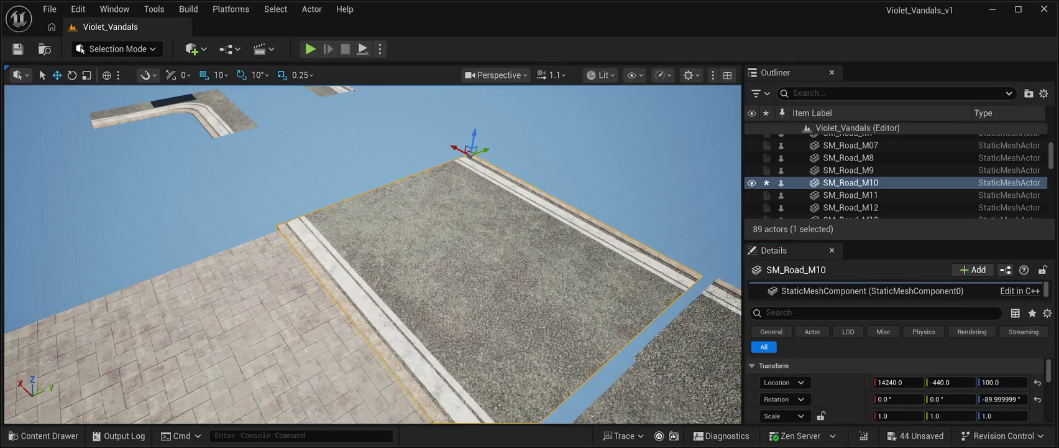
pyautogui.moveTo(440, 146); pyautogui.dragTo(491, 145)
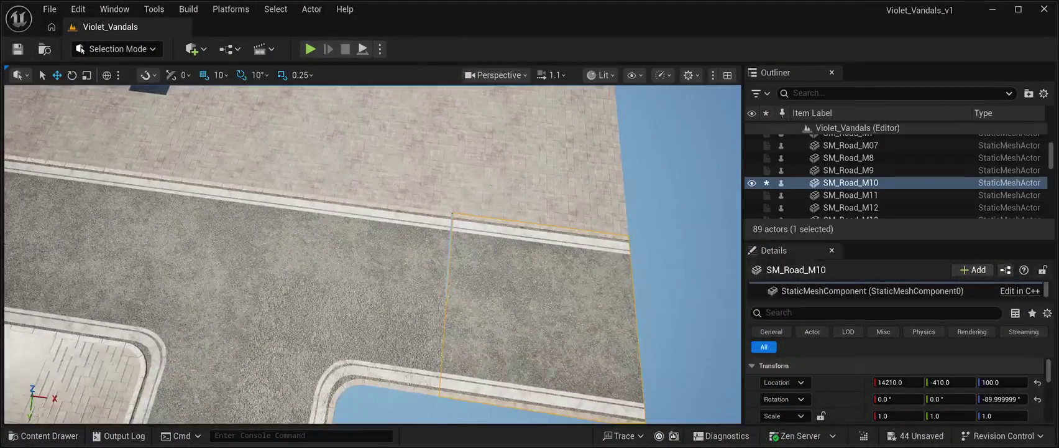
# Nudge road tile SM_Road_M02 10 units along X to 11210 to close its seam
pyautogui.click(358, 240)
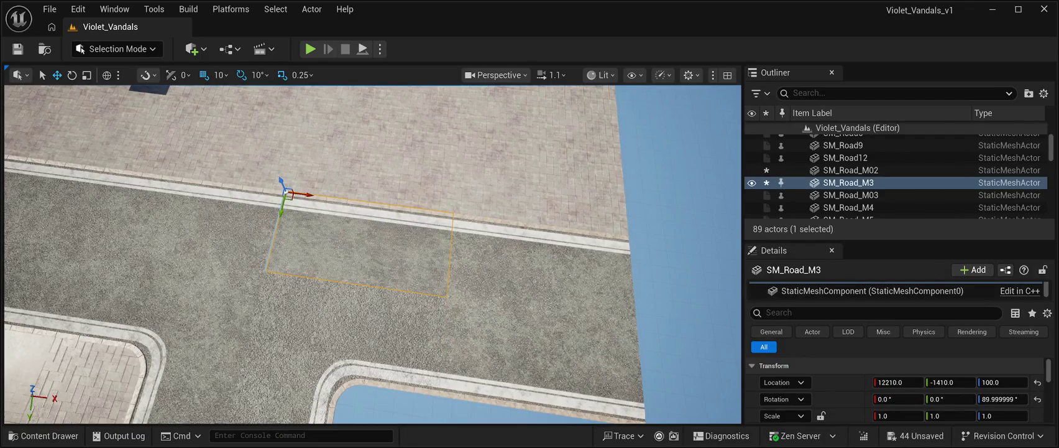
pyautogui.click(138, 174)
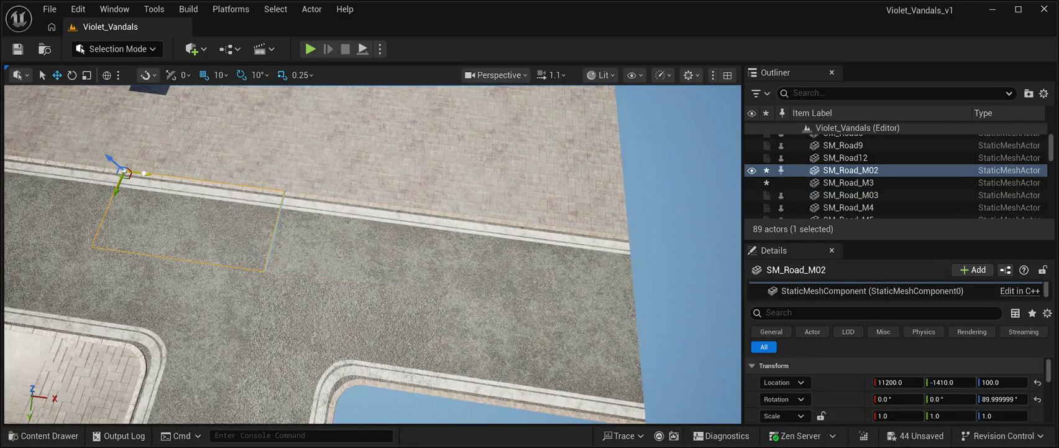
pyautogui.moveTo(144, 173); pyautogui.dragTo(149, 174)
# Frame the BP_Starfield_Stars_Free actor from the Outliner and save the level
pyautogui.scroll(3, 867, 168)
pyautogui.doubleClick(867, 140)
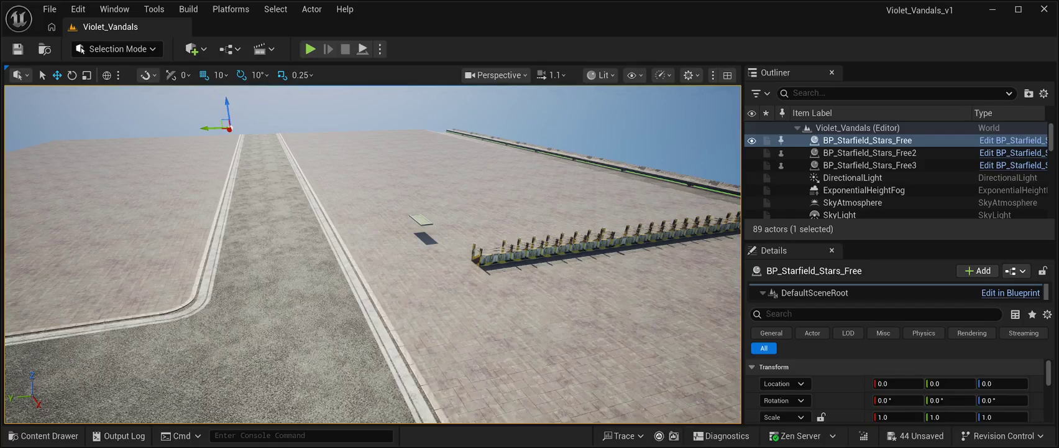
pyautogui.click(18, 49)
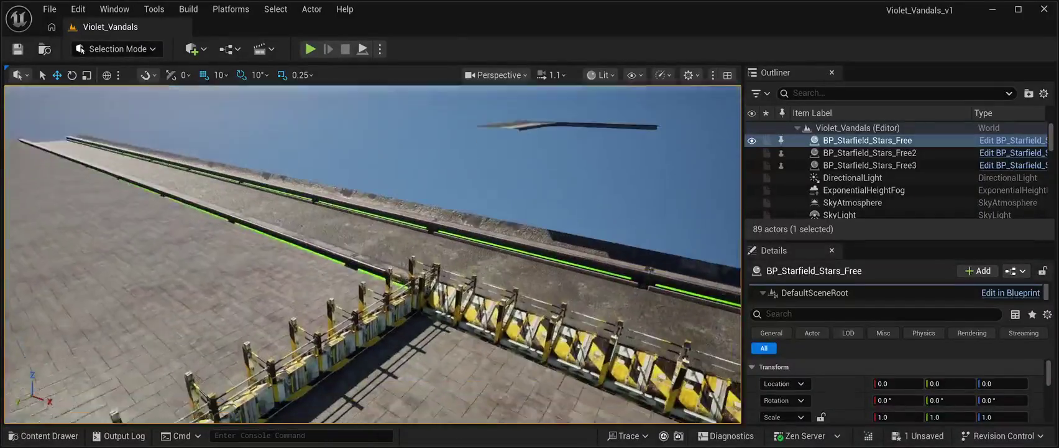
# Select the paved lot section SM_RoadModuleVP8x_2
pyautogui.click(386, 280)
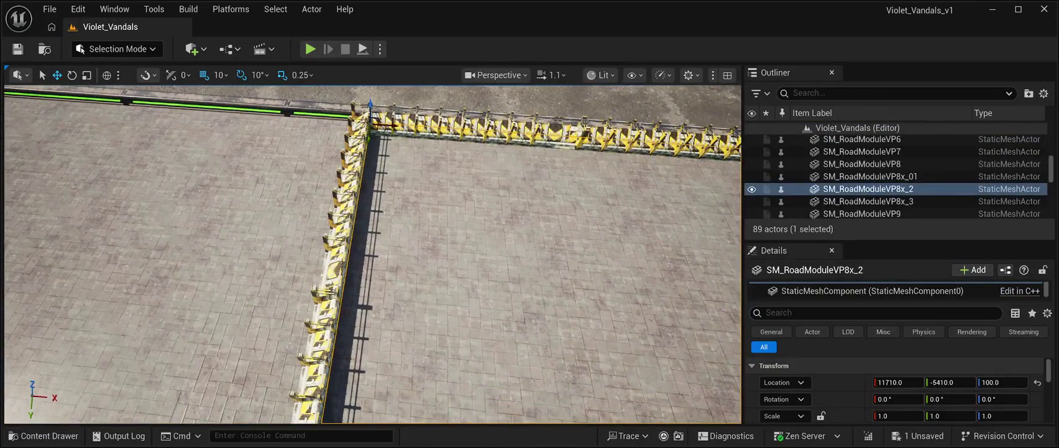
# Apply the MI_RoadsAsphalt01 material to SM_RoadModuleVP8x_2's Element 0 slot
pyautogui.scroll(-5, 895, 388)
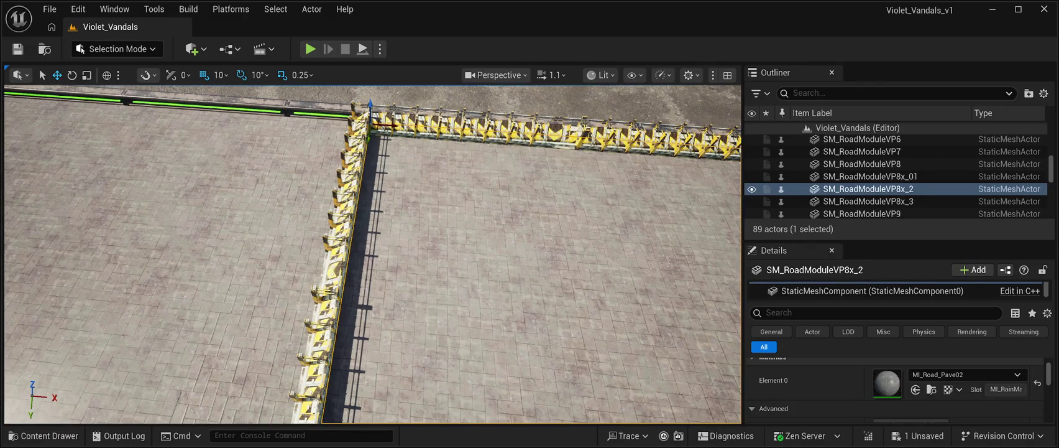
pyautogui.hotkey('ctrl', 'z')
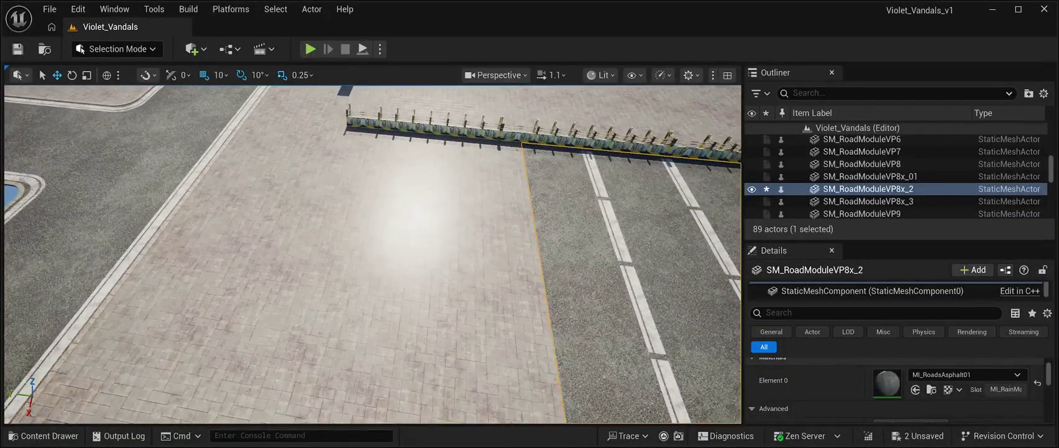
# Give lot section SM_RoadModuleVP8x_3 the MI_RoadsAsphalt01 material, then select barrier SM_StructurePrefab12
pyautogui.click(868, 200)
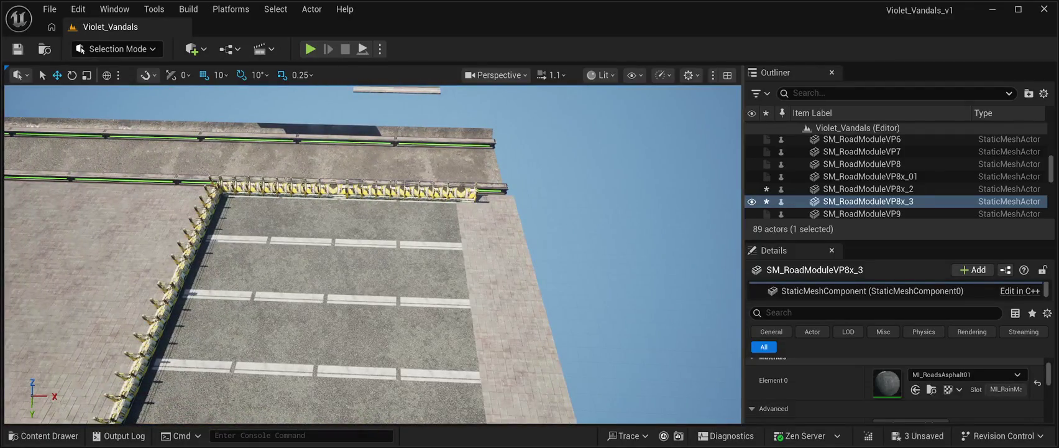
pyautogui.click(347, 191)
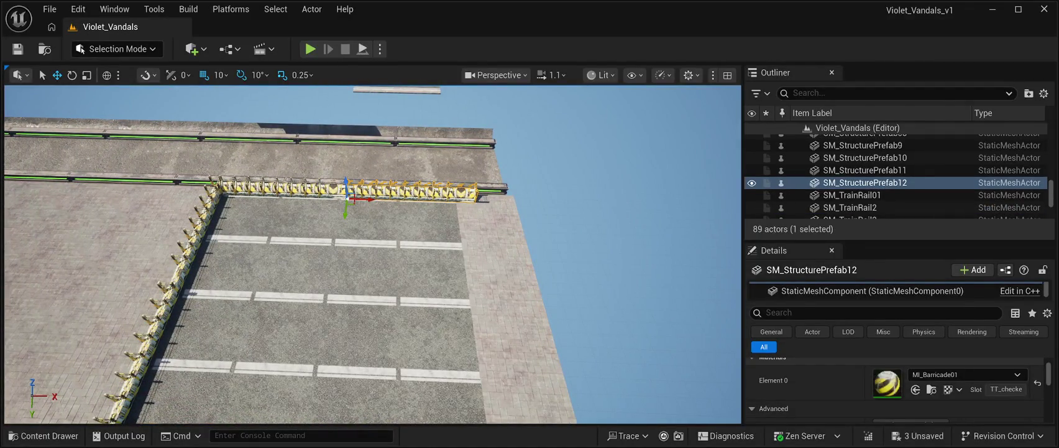
# Duplicate the barrier fence, rotate it about Z to run along the lot's right edge, and copy it again
pyautogui.hotkey('ctrl', 'z')
pyautogui.hotkey('ctrl', 'y')
pyautogui.hotkey('ctrl', 'd')
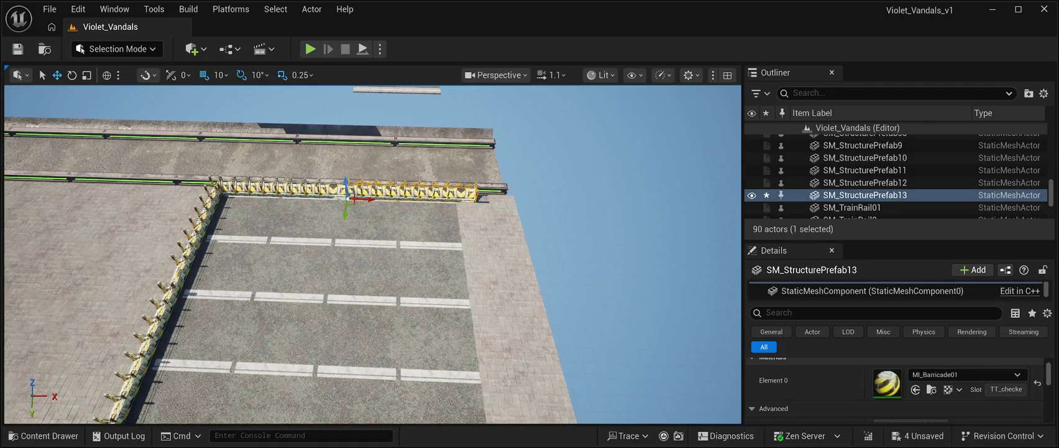
pyautogui.moveTo(345, 211); pyautogui.dragTo(345, 231)
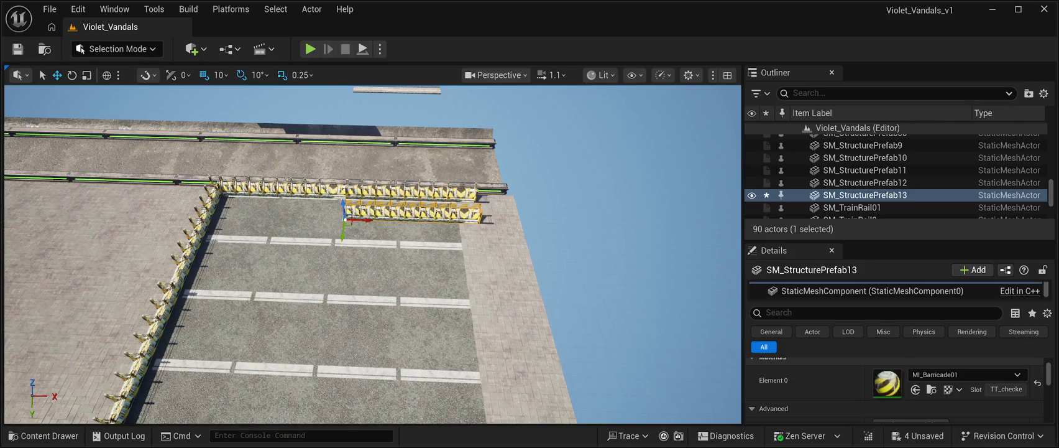
pyautogui.press('e')
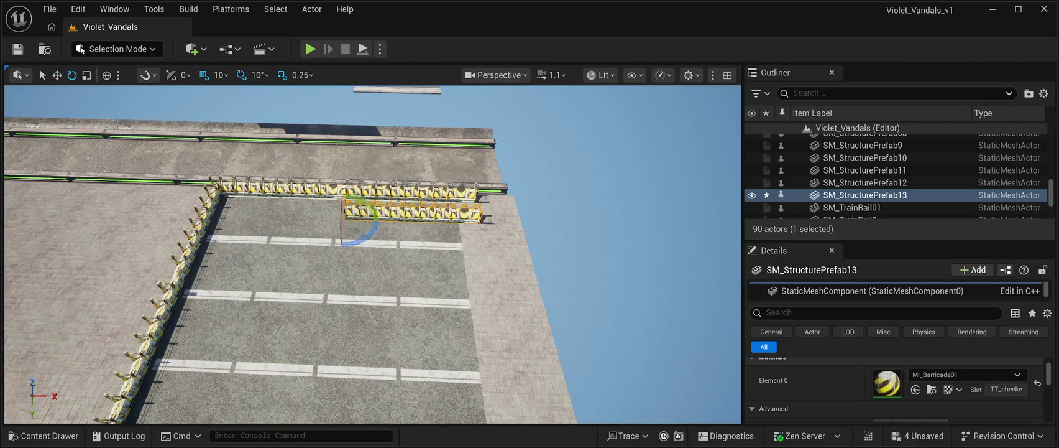
pyautogui.moveTo(367, 236); pyautogui.dragTo(388, 267)
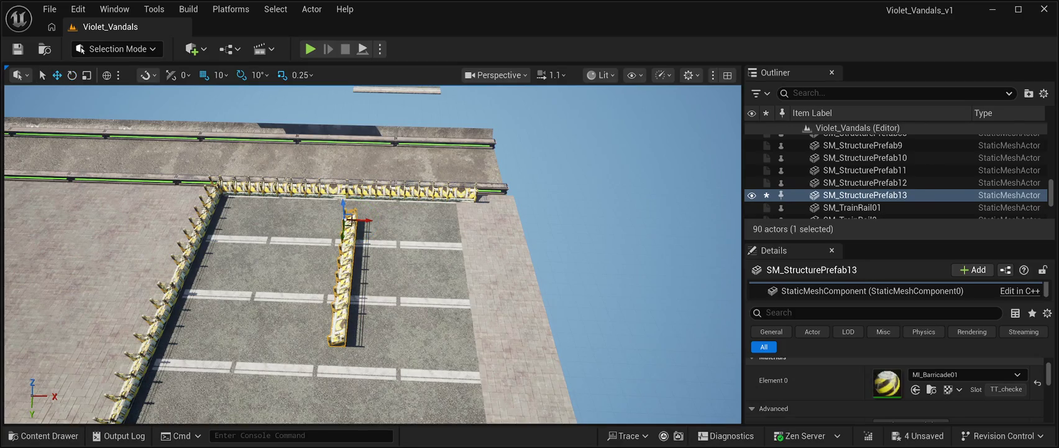
pyautogui.moveTo(350, 218); pyautogui.dragTo(456, 223)
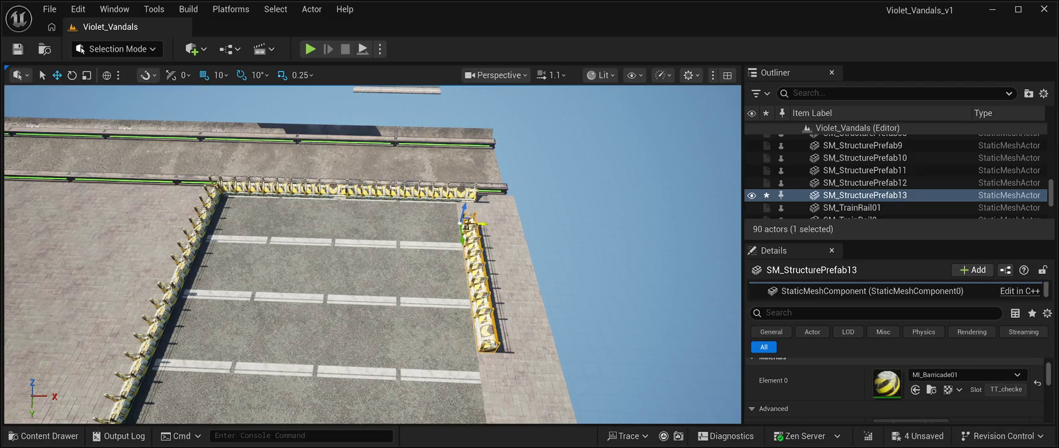
pyautogui.moveTo(468, 222); pyautogui.dragTo(463, 199)
pyautogui.press('f')
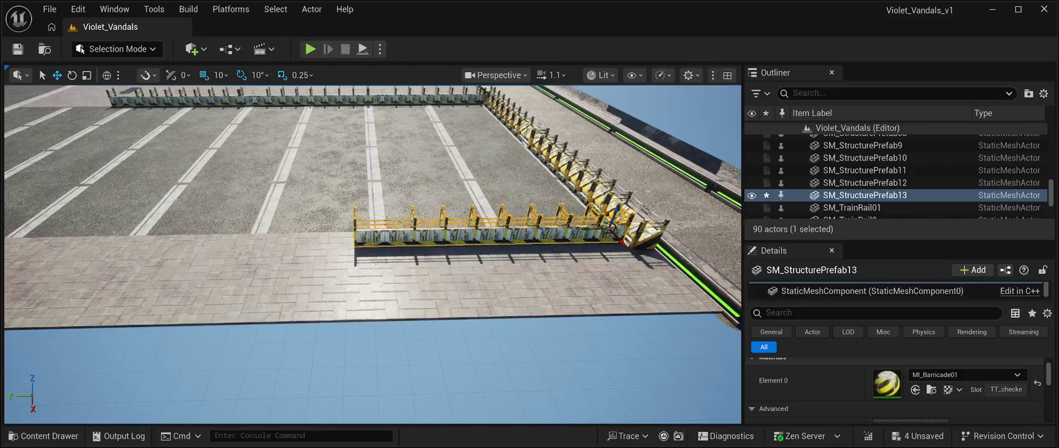
pyautogui.hotkey('ctrl', 'd')
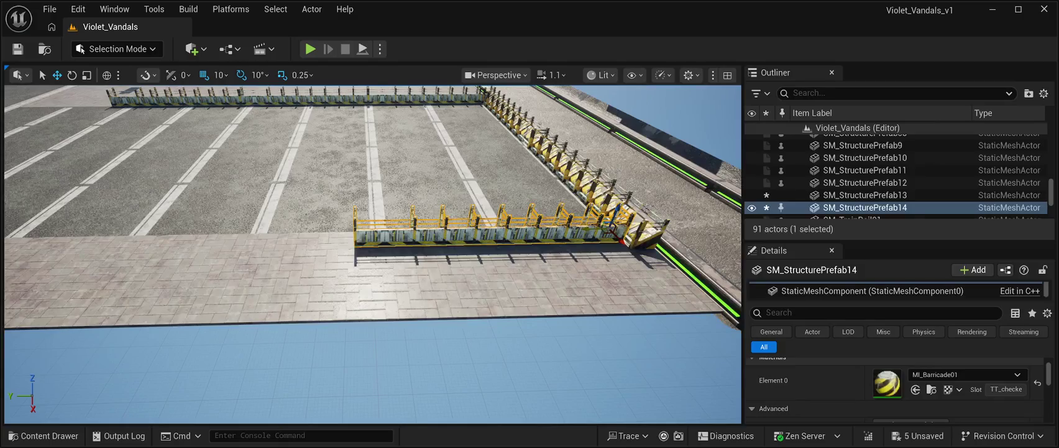
# Slide the barrier copies leftward end to end so the fence spans the lot as SM_StructurePrefab15
pyautogui.moveTo(609, 229); pyautogui.dragTo(393, 232)
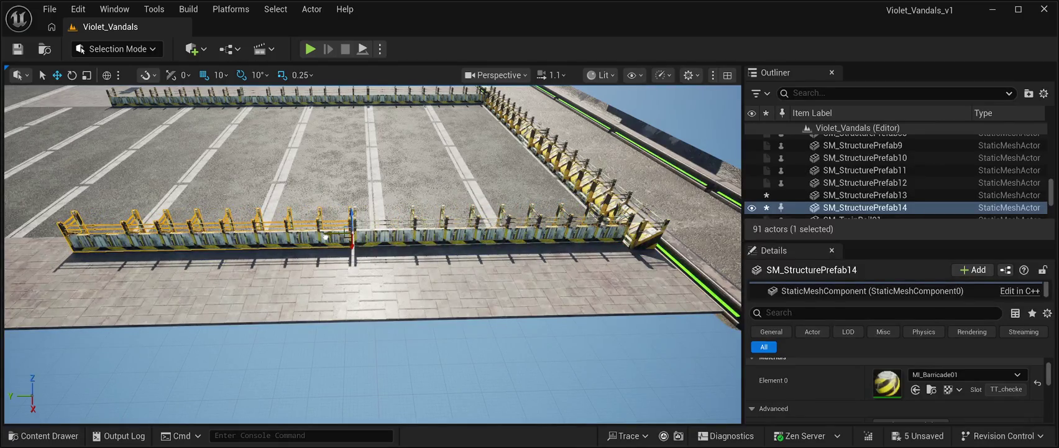
pyautogui.moveTo(325, 236); pyautogui.dragTo(242, 233)
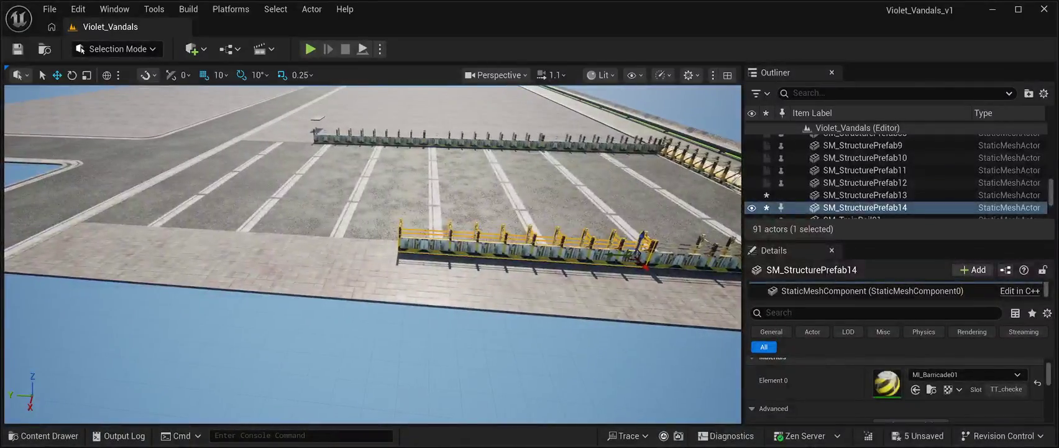
pyautogui.hotkey('ctrl', 'd')
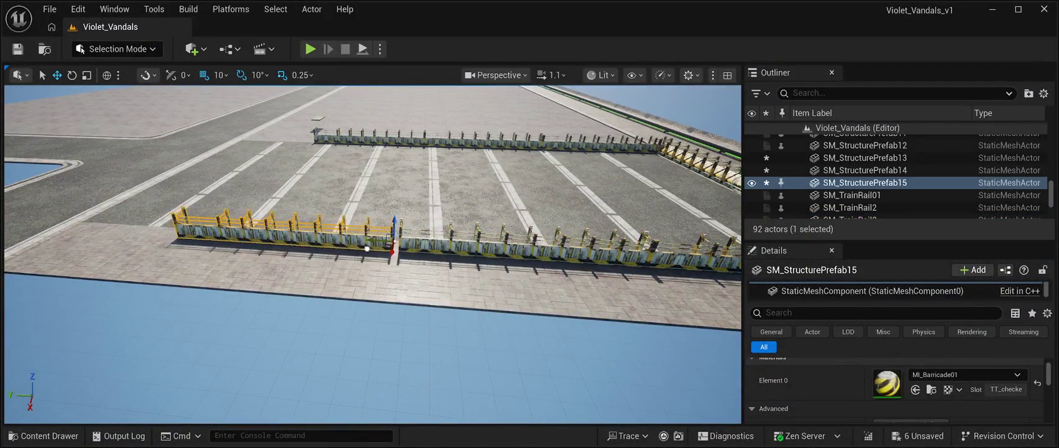
pyautogui.moveTo(372, 248)
pyautogui.mouseDown()
pyautogui.moveTo(389, 149)
pyautogui.moveTo(389, 212)
pyautogui.moveTo(375, 221)
pyautogui.mouseUp()
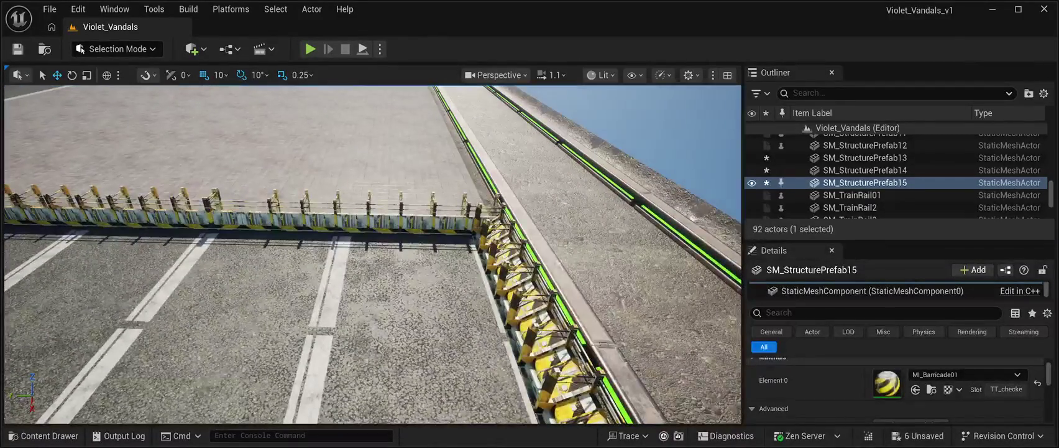
pyautogui.hotkey('ctrl', 'space')
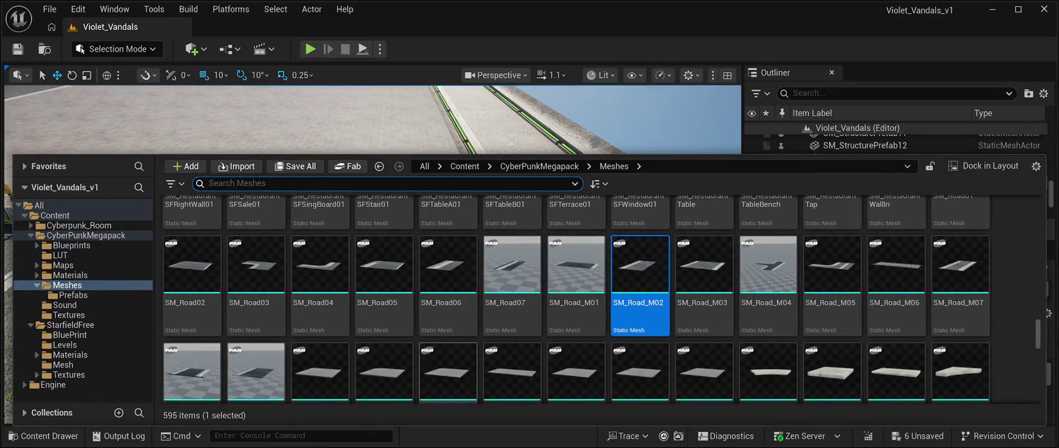
# Scroll the CyberPunkMegapack Meshes folder to the SM_CR03 taxi body, hover, door and steering wheel meshes
pyautogui.scroll(10, 1045, 312)
pyautogui.scroll(10, 1049, 313)
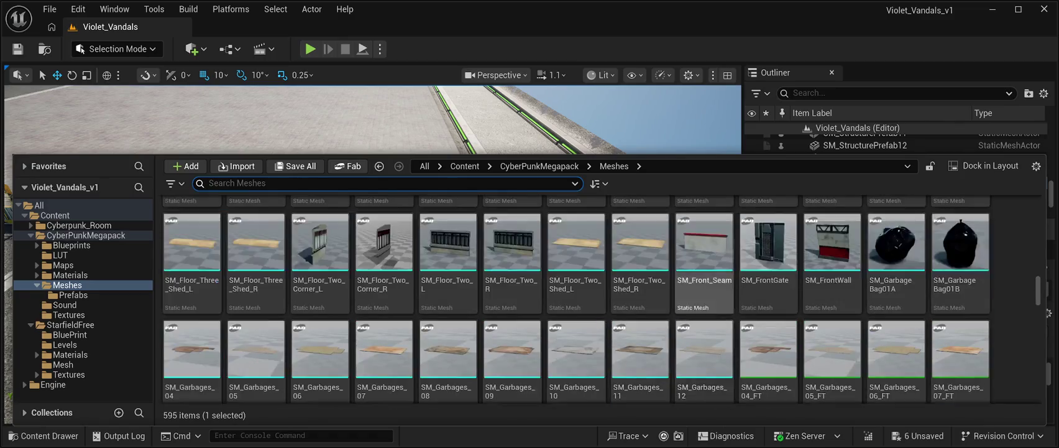
pyautogui.scroll(10, 1050, 312)
pyautogui.scroll(10, 1049, 313)
pyautogui.scroll(-15, 597, 298)
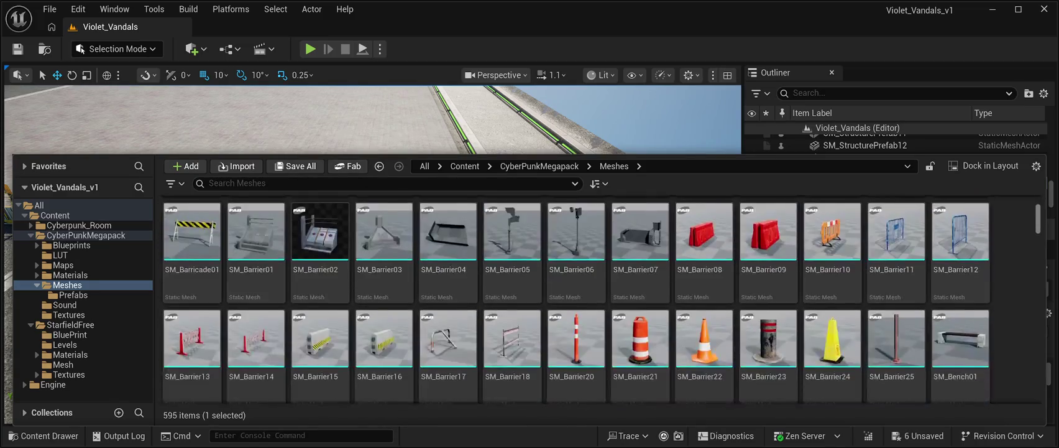
pyautogui.scroll(10, 597, 298)
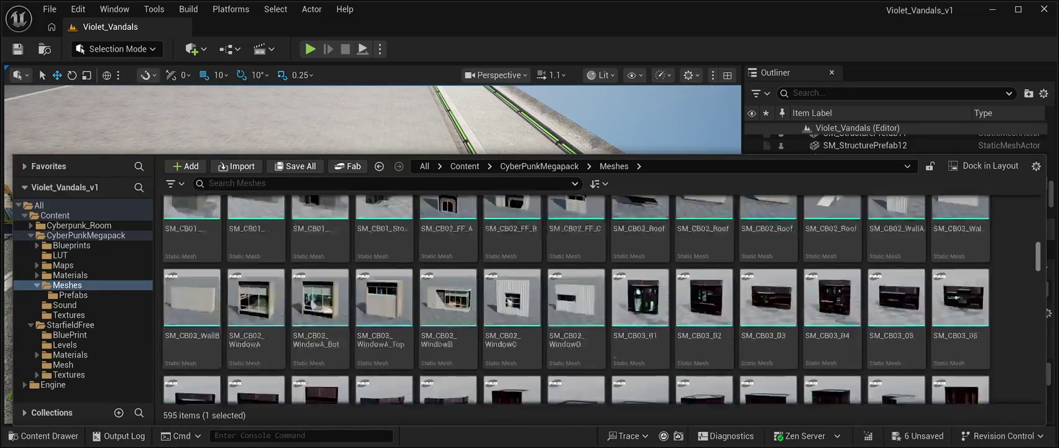
pyautogui.scroll(-5, 597, 299)
pyautogui.scroll(5, 596, 299)
pyautogui.scroll(-8, 597, 299)
pyautogui.scroll(-6, 640, 342)
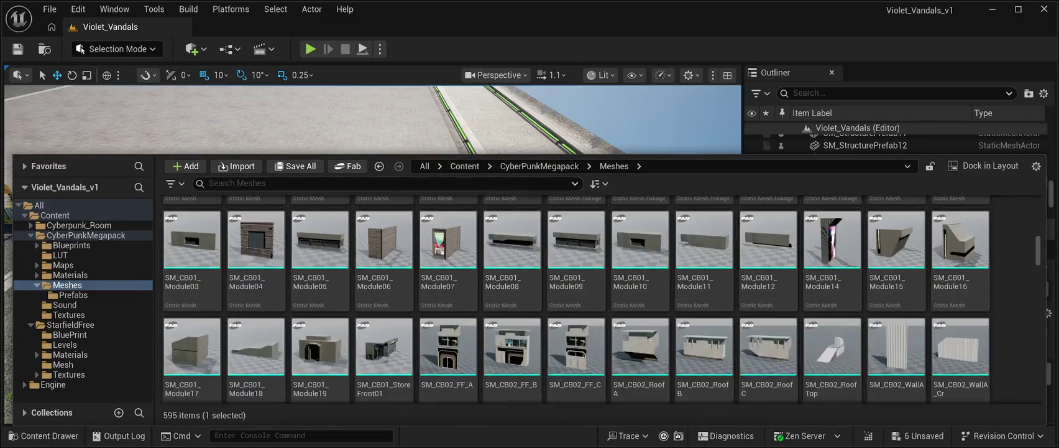
pyautogui.scroll(-15, 640, 342)
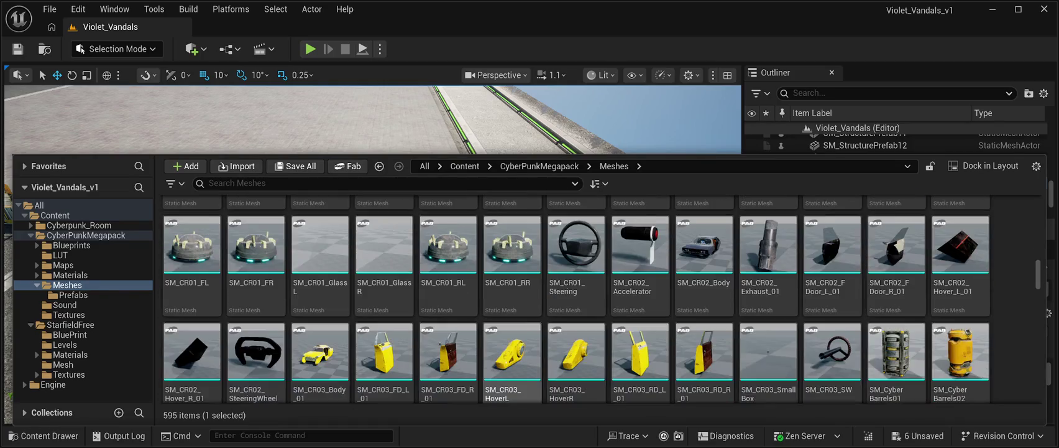
# Place the SM_CR03_Body_01 taxi in the lot, turned -90° and slid into a parking lane
pyautogui.moveTo(320, 357)
pyautogui.mouseDown()
pyautogui.moveTo(319, 142)
pyautogui.moveTo(351, 270)
pyautogui.mouseUp()
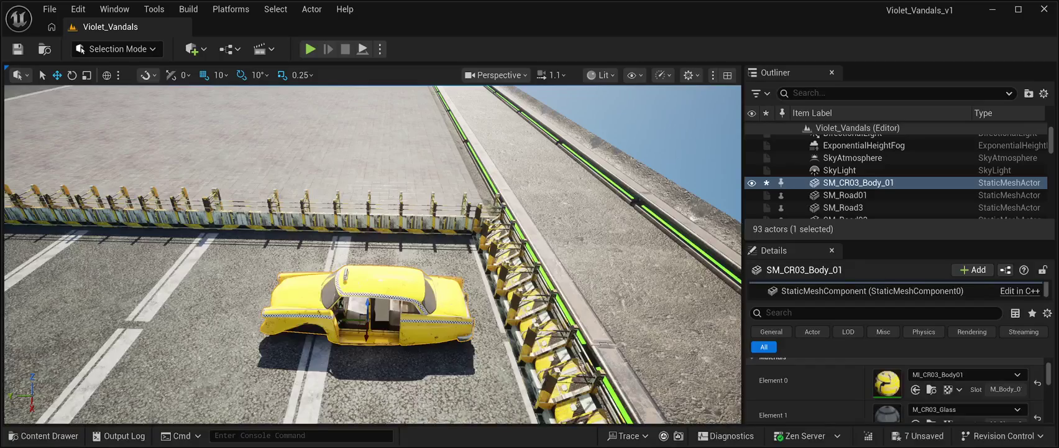
pyautogui.moveTo(370, 348)
pyautogui.mouseDown()
pyautogui.moveTo(377, 360)
pyautogui.moveTo(398, 351)
pyautogui.moveTo(399, 324)
pyautogui.mouseUp()
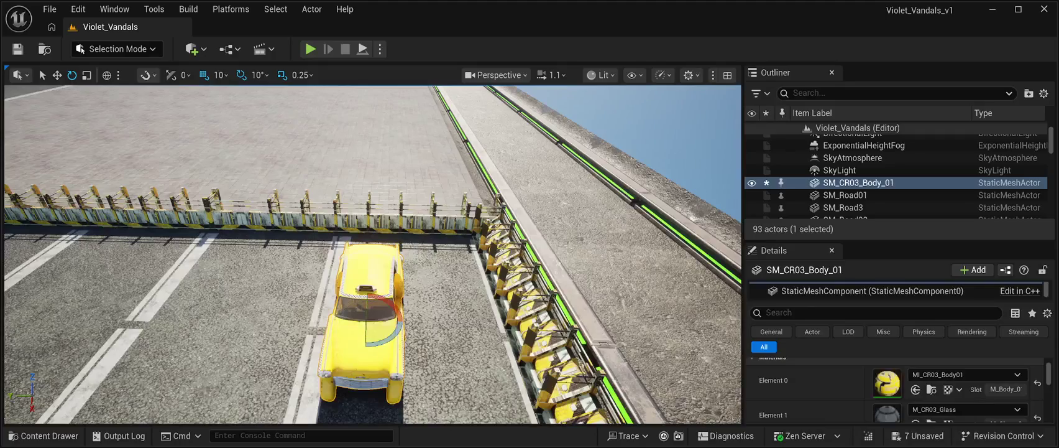
pyautogui.press('w')
pyautogui.moveTo(344, 319)
pyautogui.mouseDown()
pyautogui.moveTo(554, 316)
pyautogui.moveTo(516, 305)
pyautogui.moveTo(516, 274)
pyautogui.mouseUp()
pyautogui.press('f')
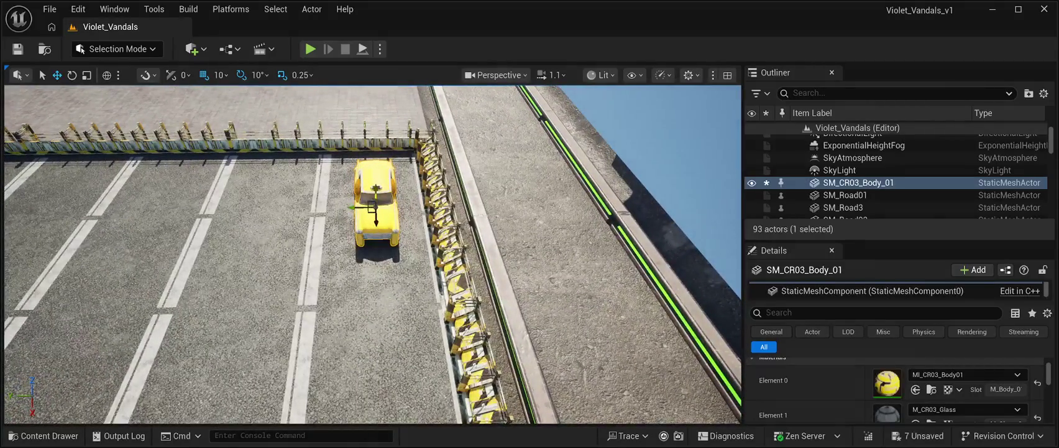
# Duplicate the taxi into the next lane left and push the original further up its lane
pyautogui.hotkey('ctrl', 'd')
pyautogui.moveTo(372, 207)
pyautogui.mouseDown()
pyautogui.moveTo(261, 207)
pyautogui.moveTo(272, 200)
pyautogui.mouseUp()
pyautogui.click(375, 198)
pyautogui.moveTo(376, 198); pyautogui.dragTo(375, 166)
pyautogui.moveTo(373, 280); pyautogui.dragTo(410, 255)
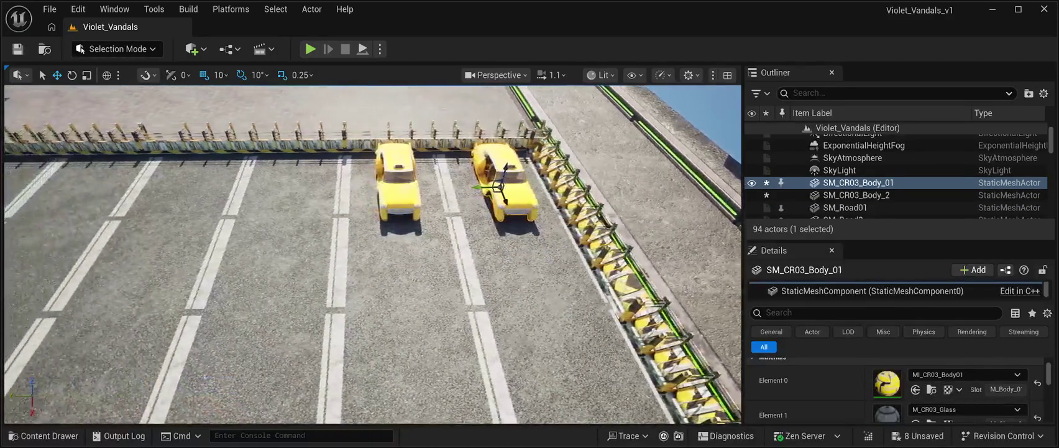
pyautogui.press('a')
# Add four more taxi copies into successive parking spots to the left
pyautogui.hotkey('ctrl', 'd')
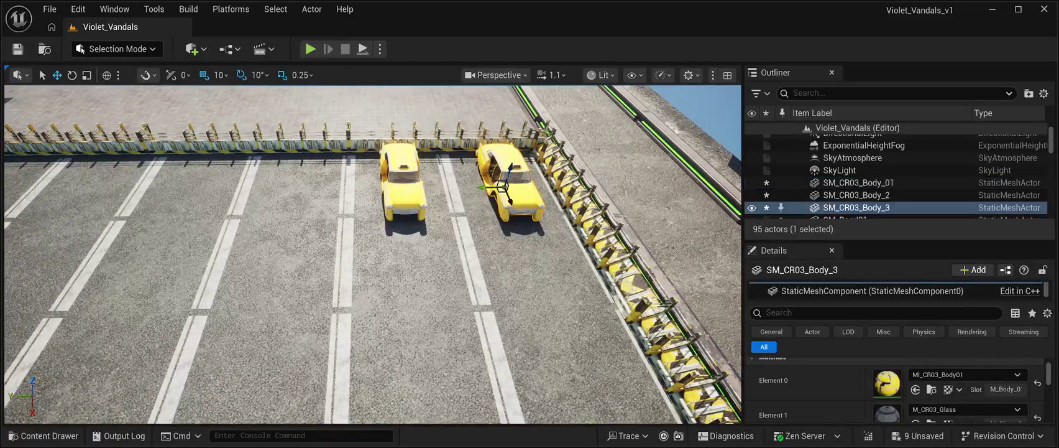
pyautogui.click(401, 186)
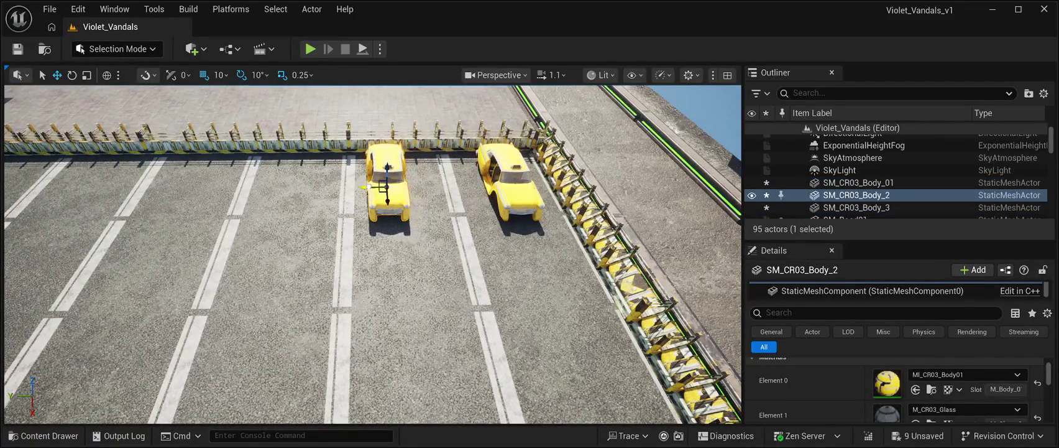
pyautogui.click(505, 186)
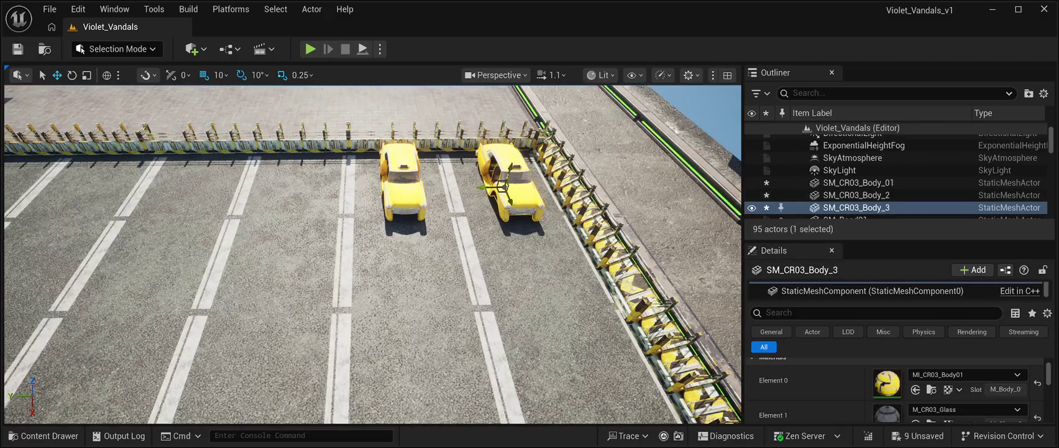
pyautogui.moveTo(484, 186); pyautogui.dragTo(273, 200)
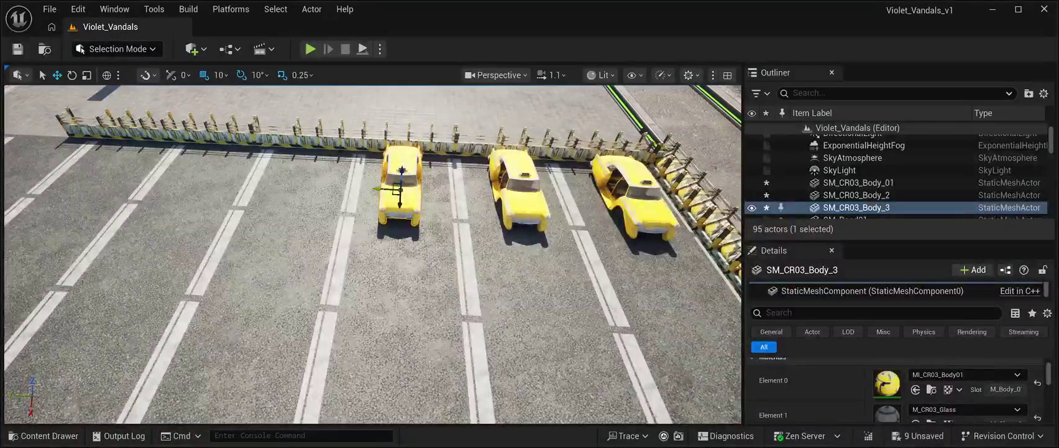
pyautogui.moveTo(388, 190); pyautogui.dragTo(288, 189)
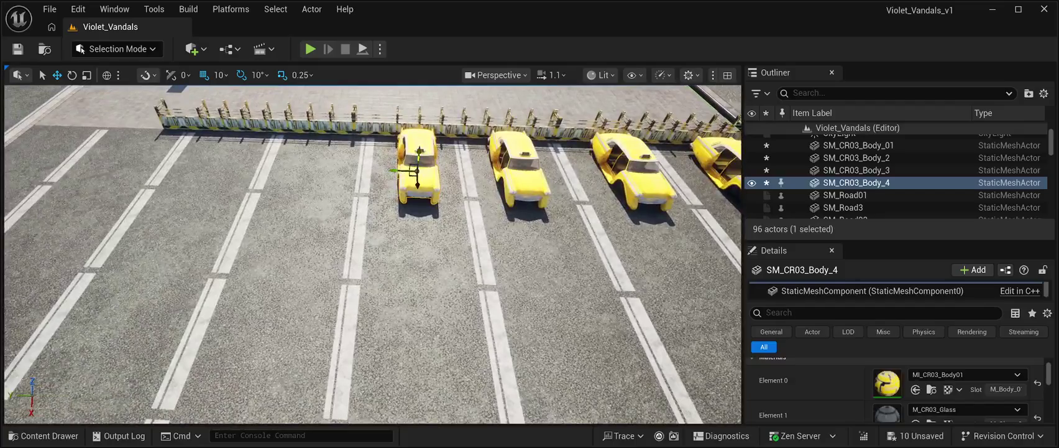
pyautogui.moveTo(401, 170); pyautogui.dragTo(295, 169)
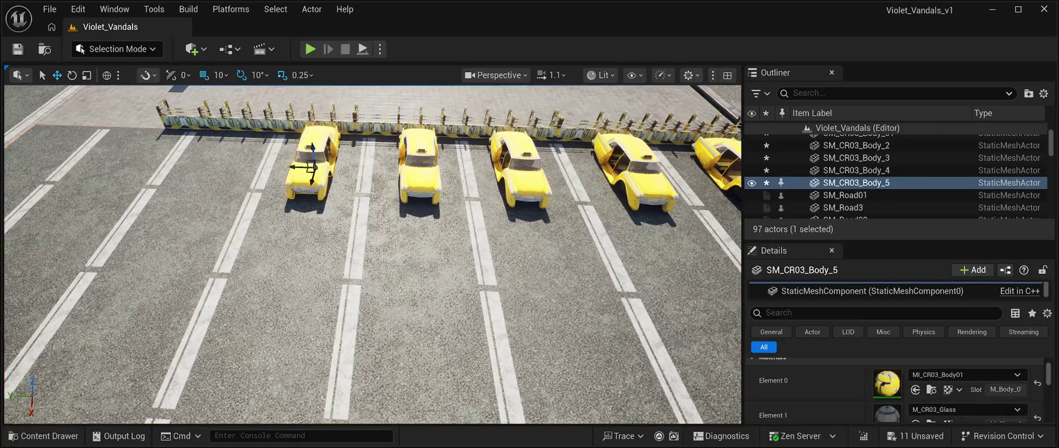
pyautogui.hotkey('ctrl', 'd')
pyautogui.moveTo(297, 167); pyautogui.dragTo(199, 166)
# Copy a seventh taxi one lane further left, then view the whole row
pyautogui.press('Left')
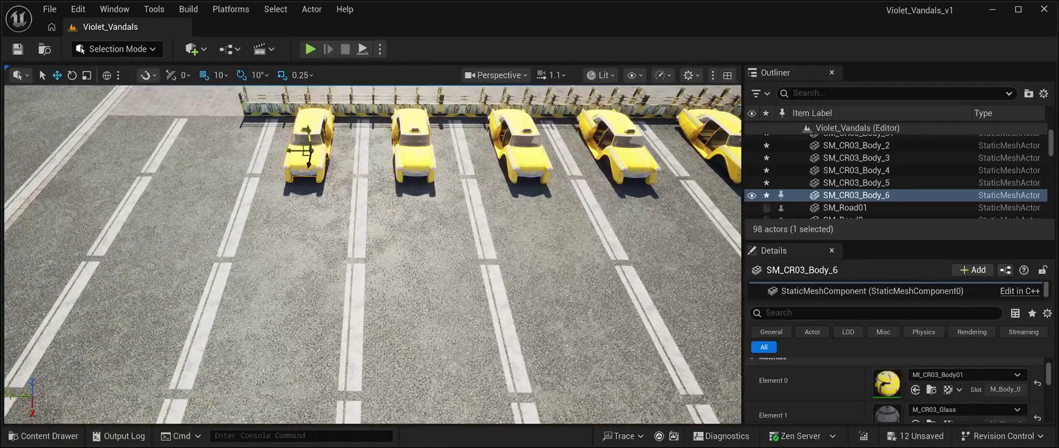
pyautogui.hotkey('ctrl', 'd')
pyautogui.moveTo(295, 150); pyautogui.dragTo(197, 155)
pyautogui.press('Down')
pyautogui.press('Down')
pyautogui.press('Down')
pyautogui.press('Right')
pyautogui.press('Right')
pyautogui.press('Right')
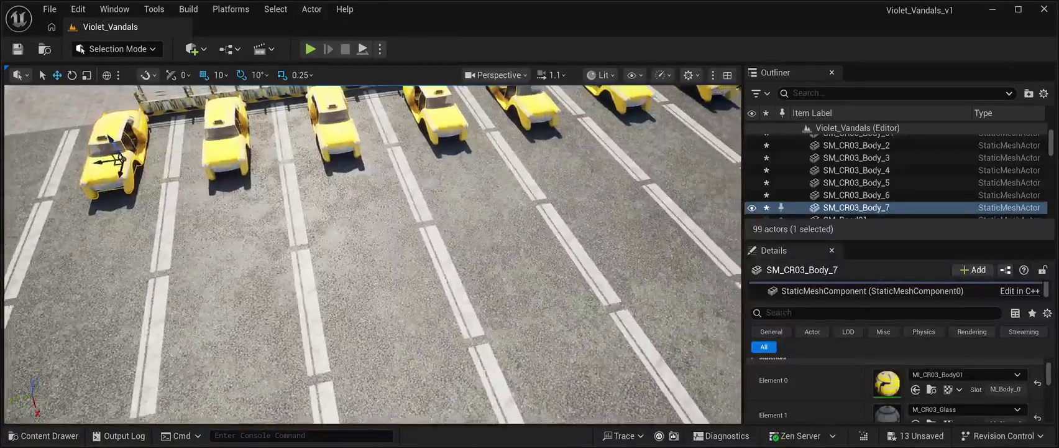
pyautogui.press('Up')
pyautogui.press('Up')
pyautogui.press('Up')
pyautogui.press('Right')
pyautogui.press('Right')
pyautogui.press('Right')
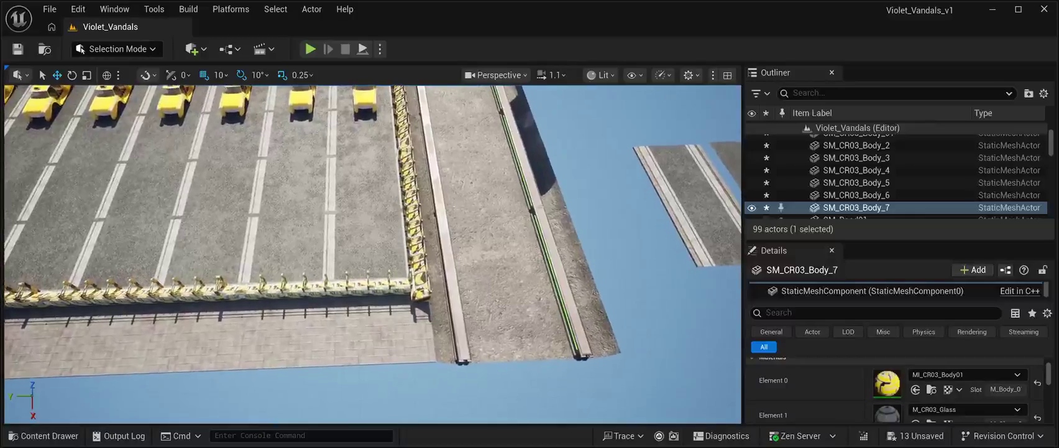
pyautogui.click(366, 107)
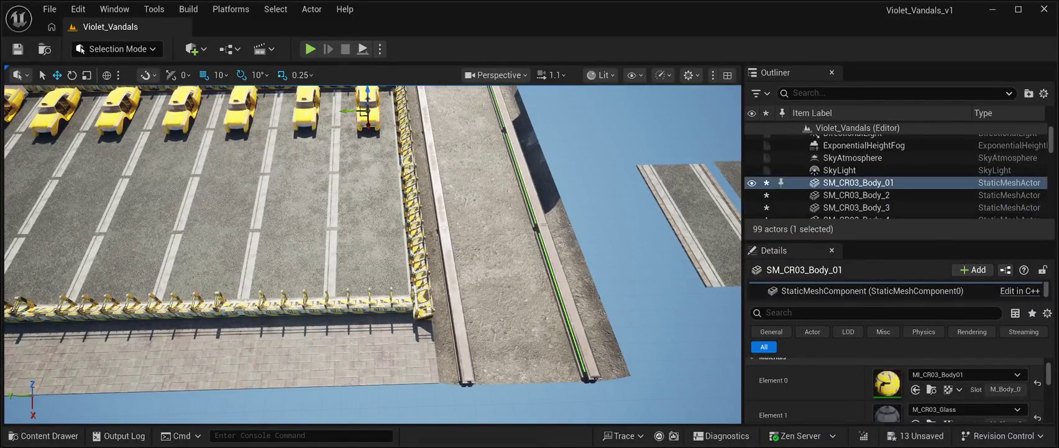
# Duplicate the rightmost taxi twice, setting one copy in the middle of the lot
pyautogui.hotkey('ctrl', 'd')
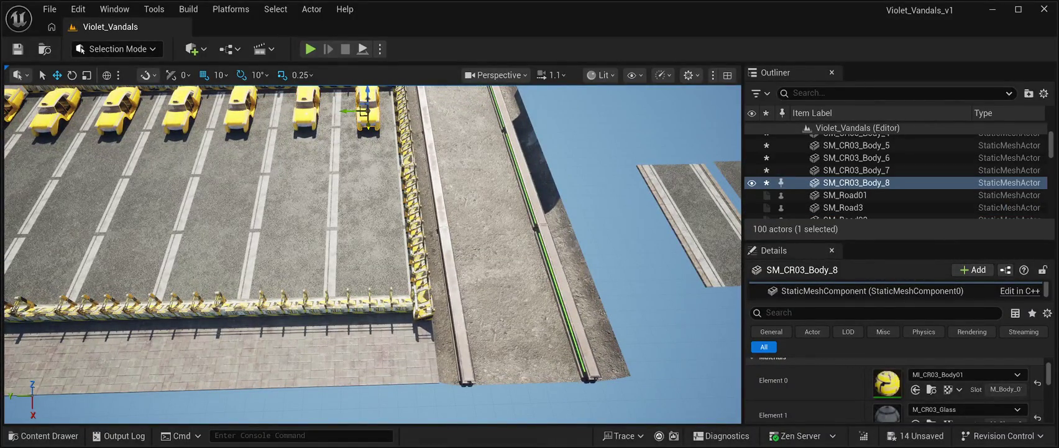
pyautogui.moveTo(366, 113)
pyautogui.mouseDown()
pyautogui.moveTo(371, 208)
pyautogui.moveTo(267, 214)
pyautogui.mouseUp()
pyautogui.moveTo(416, 252)
pyautogui.mouseDown()
pyautogui.moveTo(240, 251)
pyautogui.moveTo(320, 252)
pyautogui.mouseUp()
pyautogui.hotkey('ctrl', 'd')
# Move three top-row taxis down into the middle, left-middle and lower-right parking slots
pyautogui.click(322, 142)
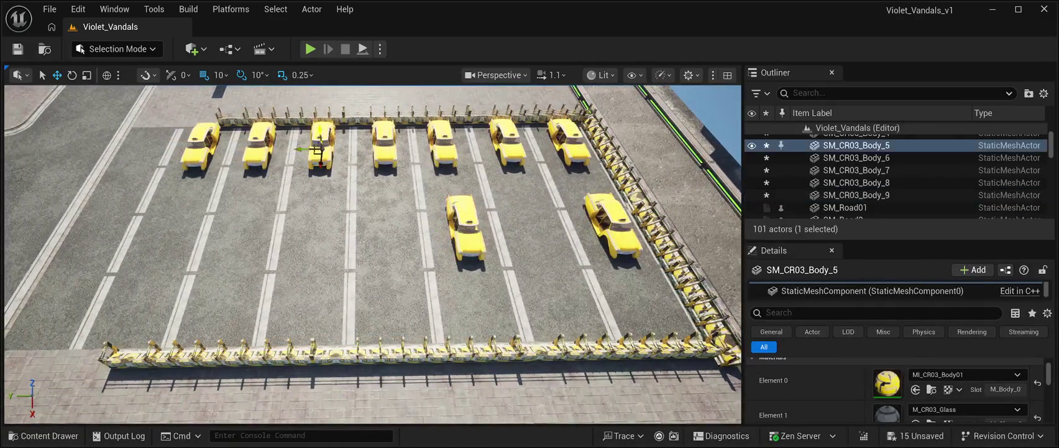
pyautogui.moveTo(320, 166); pyautogui.dragTo(284, 330)
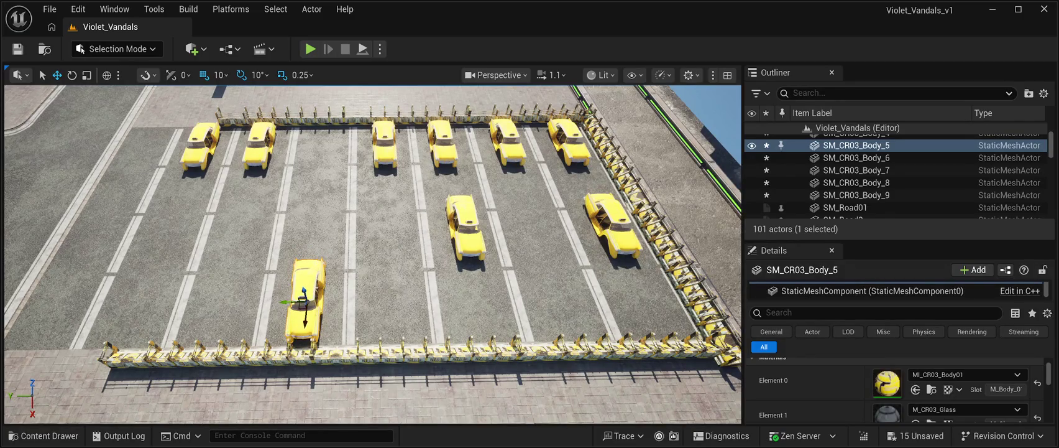
pyautogui.click(258, 146)
pyautogui.moveTo(255, 148)
pyautogui.mouseDown()
pyautogui.moveTo(233, 238)
pyautogui.moveTo(250, 258)
pyautogui.mouseUp()
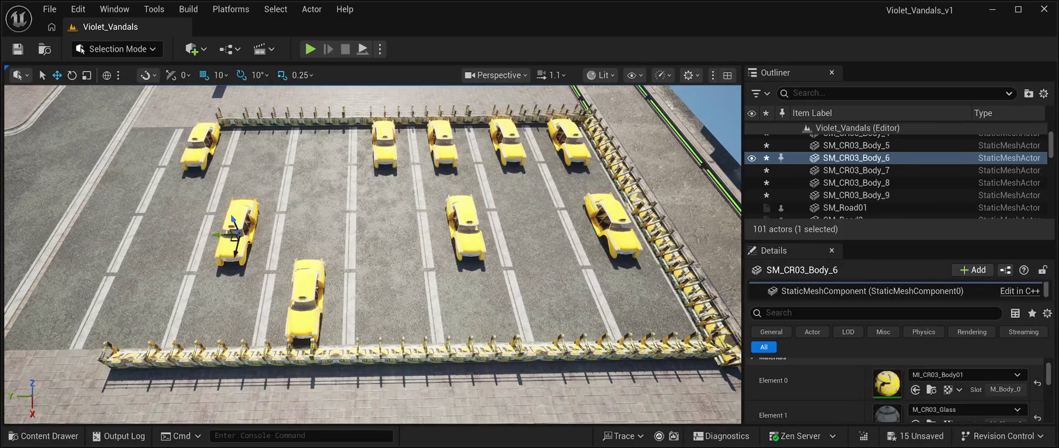
pyautogui.click(507, 142)
pyautogui.moveTo(516, 163); pyautogui.dragTo(573, 315)
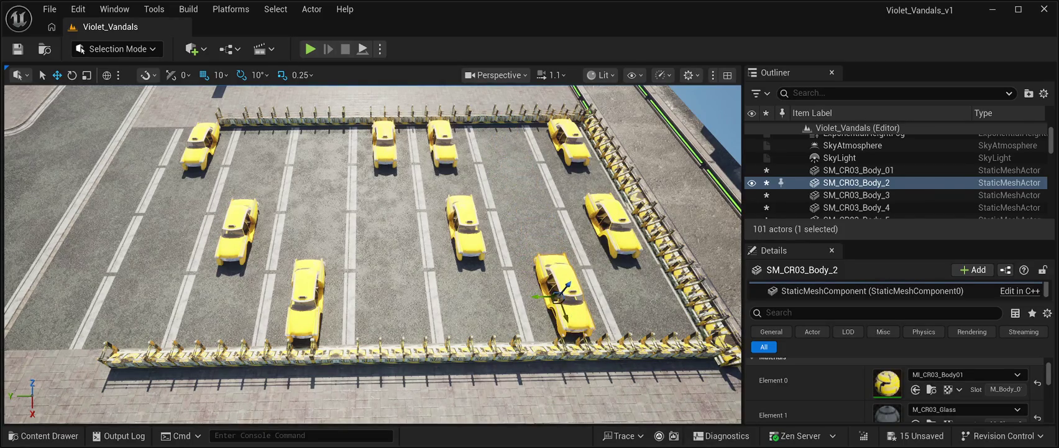
pyautogui.moveTo(373, 249)
pyautogui.mouseDown()
pyautogui.moveTo(311, 248)
pyautogui.moveTo(373, 239)
pyautogui.moveTo(373, 211)
pyautogui.mouseUp()
pyautogui.moveTo(373, 248)
pyautogui.mouseDown()
pyautogui.moveTo(373, 237)
pyautogui.moveTo(398, 230)
pyautogui.moveTo(386, 243)
pyautogui.moveTo(373, 236)
pyautogui.mouseUp()
# Place the right hover part of the taxi into the level
pyautogui.hotkey('ctrl', 'b')
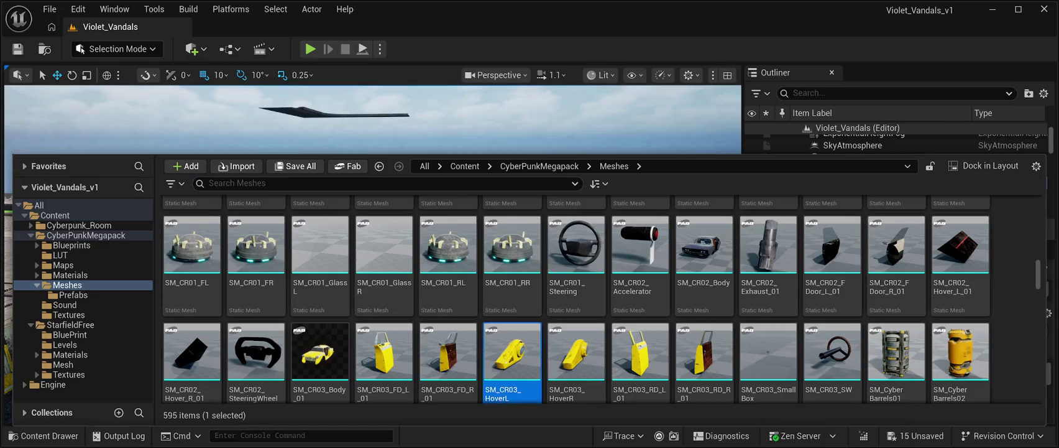
pyautogui.hotkey('ctrl', 'space')
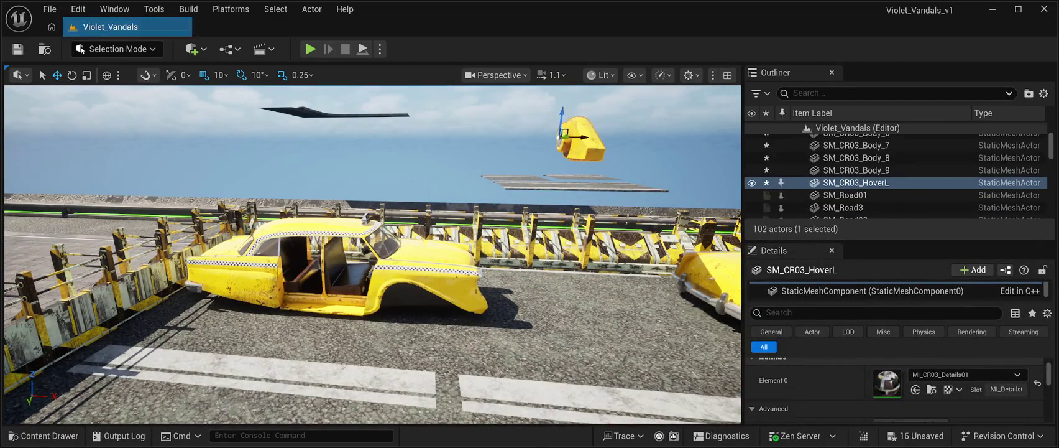
pyautogui.press('f')
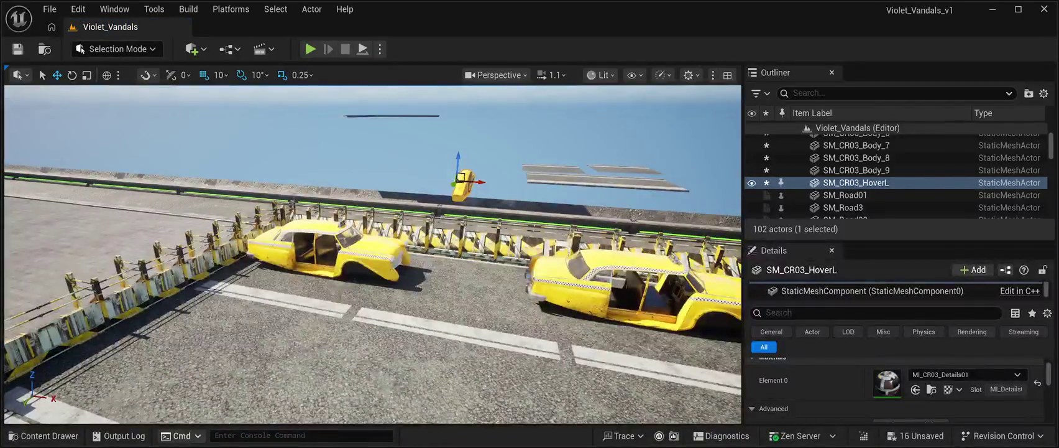
pyautogui.hotkey('ctrl', 'space')
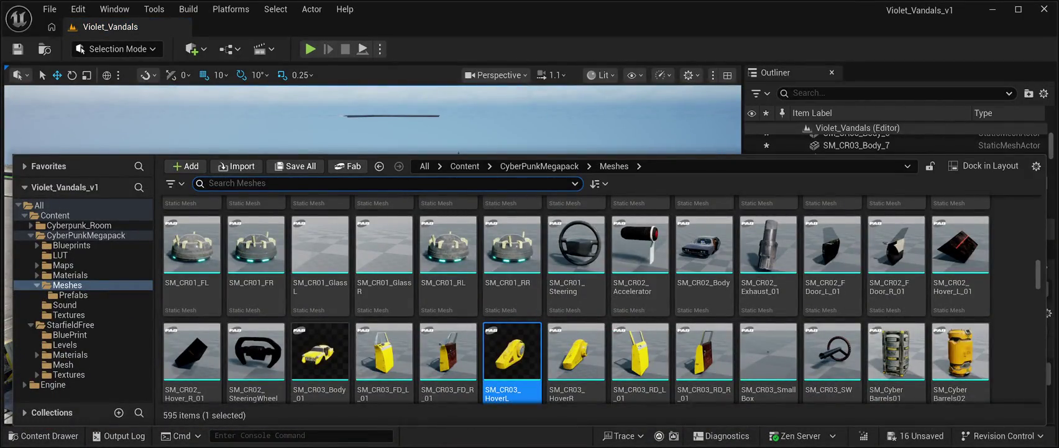
pyautogui.moveTo(576, 357)
pyautogui.mouseDown()
pyautogui.moveTo(559, 323)
pyautogui.moveTo(402, 143)
pyautogui.moveTo(390, 179)
pyautogui.moveTo(408, 187)
pyautogui.mouseUp()
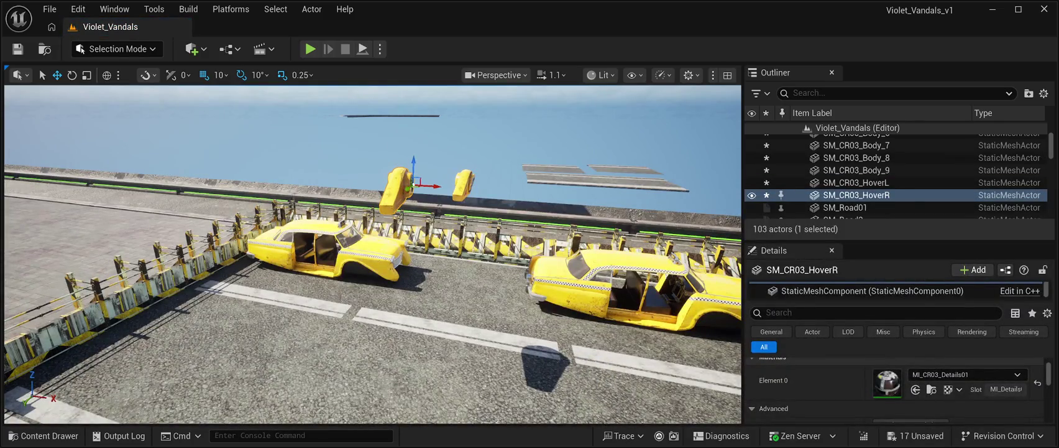
# Place the SM_CR03_RD_L_01 and SM_CR03_RD_R_01 rear door meshes into the level
pyautogui.hotkey('ctrl', 'space')
pyautogui.click(640, 357)
pyautogui.moveTo(640, 357)
pyautogui.mouseDown()
pyautogui.moveTo(559, 279)
pyautogui.moveTo(465, 215)
pyautogui.moveTo(505, 230)
pyautogui.moveTo(504, 174)
pyautogui.mouseUp()
pyautogui.moveTo(501, 134); pyautogui.dragTo(501, 135)
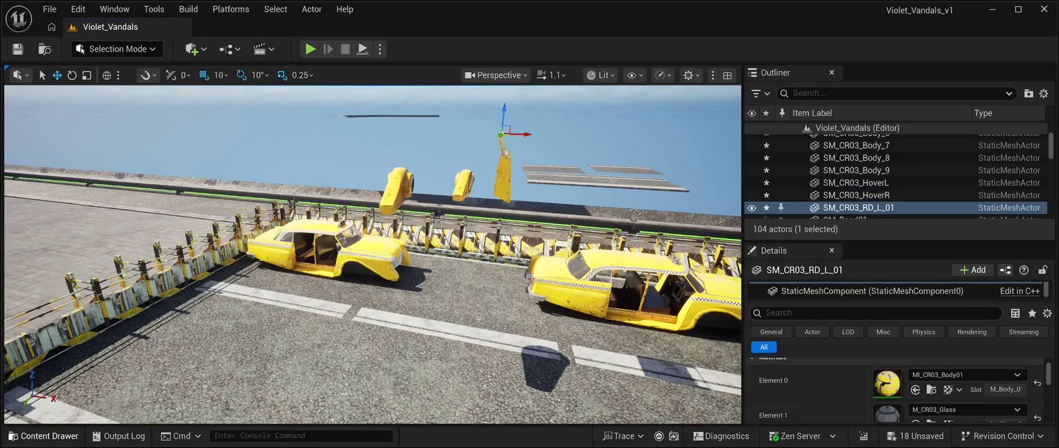
pyautogui.hotkey('ctrl', 'space')
pyautogui.moveTo(706, 357)
pyautogui.mouseDown()
pyautogui.moveTo(559, 218)
pyautogui.moveTo(303, 177)
pyautogui.moveTo(304, 161)
pyautogui.mouseUp()
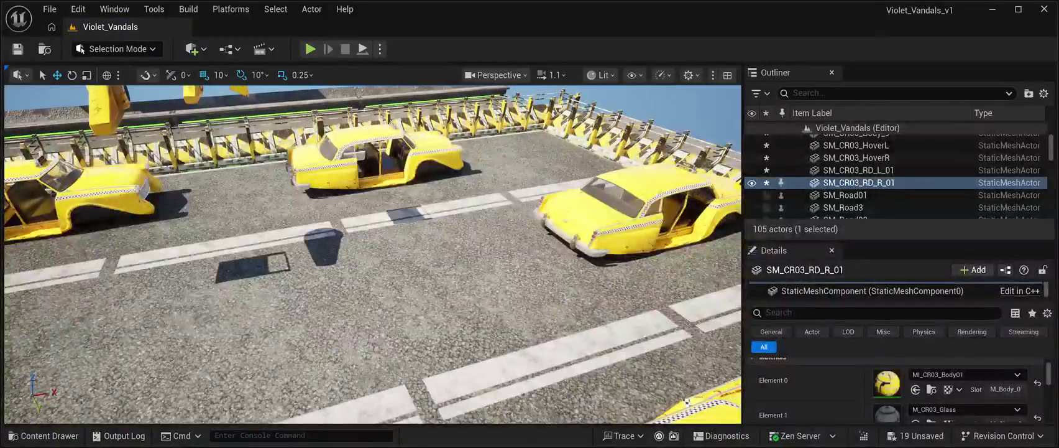
# Focus on the stray SM_CR03_SmallBox and delete it
pyautogui.hotkey('ctrl', 'space')
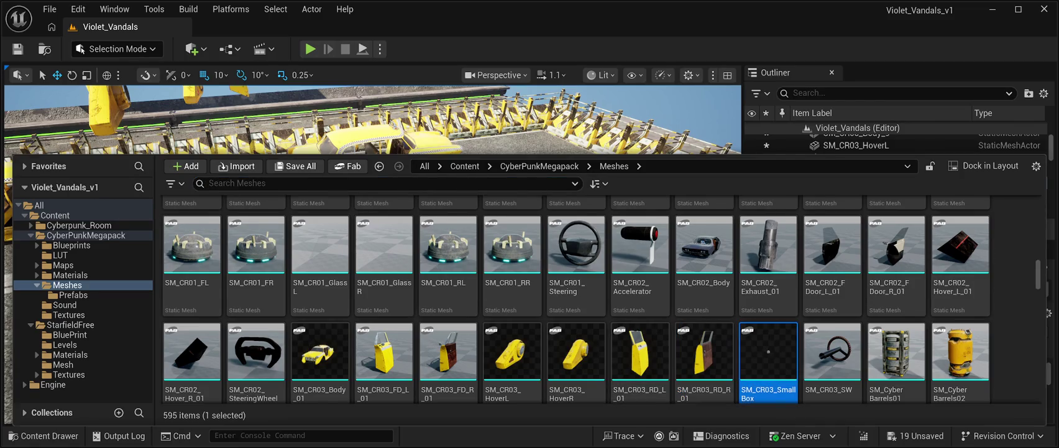
pyautogui.hotkey('ctrl', 'space')
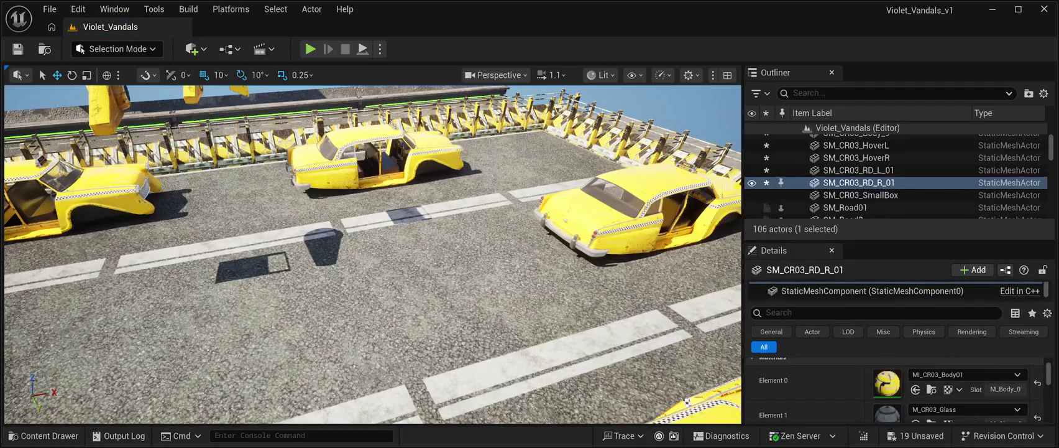
pyautogui.doubleClick(861, 195)
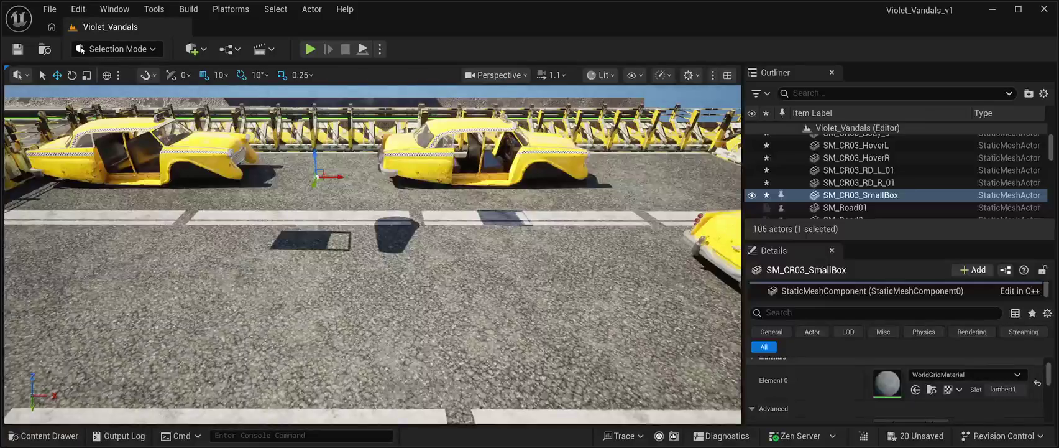
pyautogui.press('Delete')
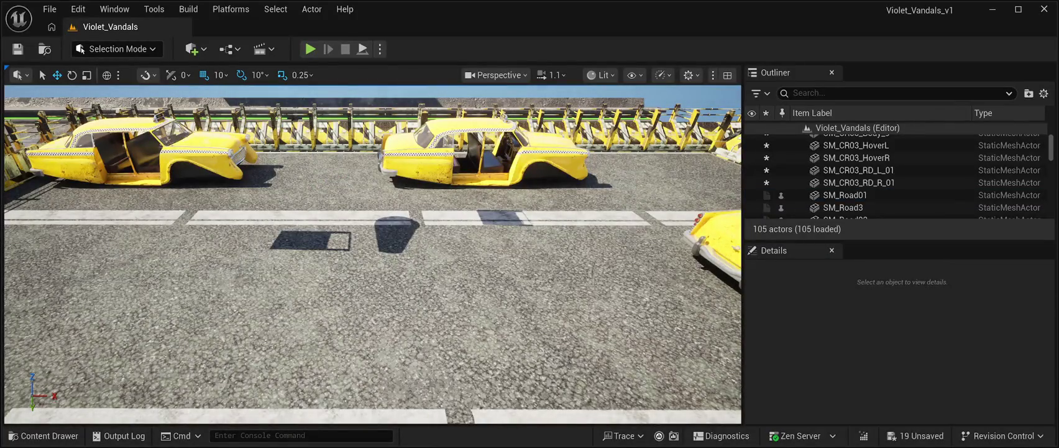
pyautogui.hotkey('ctrl', 'space')
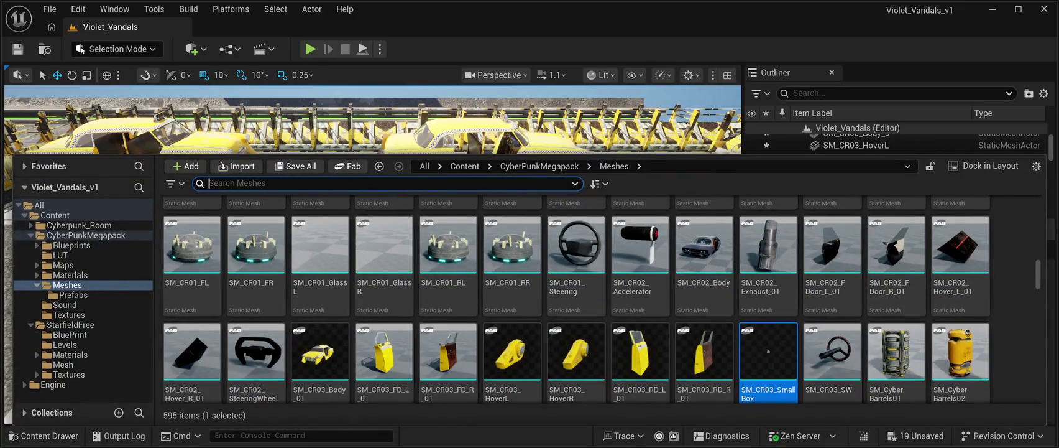
# Place the SM_CR03_SW steering wheel and slide it along X beside a taxi
pyautogui.click(832, 354)
pyautogui.hotkey('ctrl', 'space')
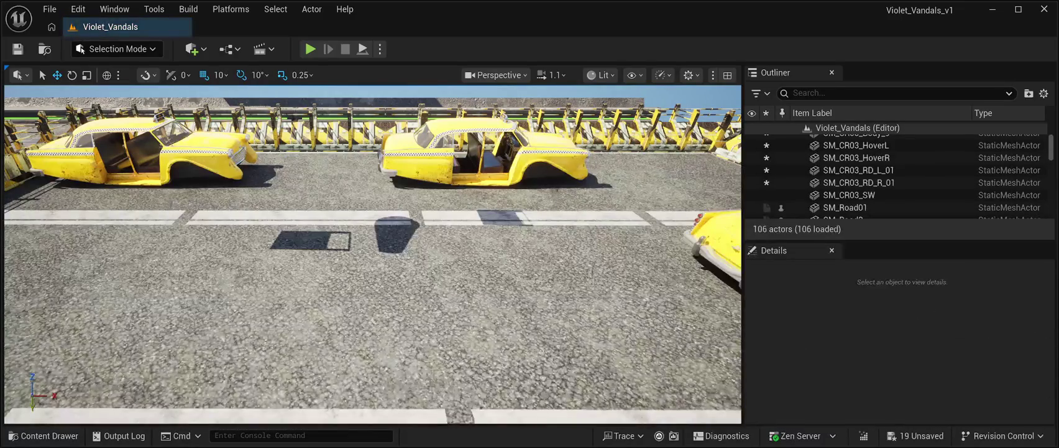
pyautogui.press('f')
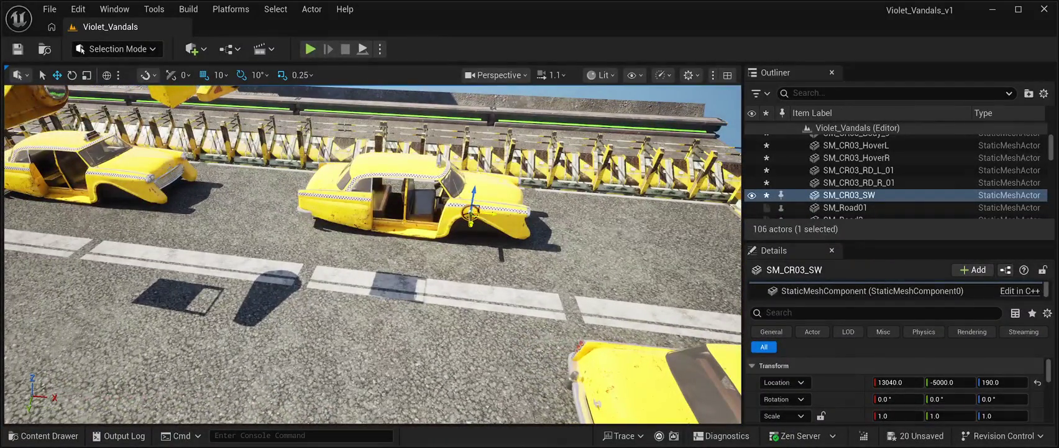
pyautogui.moveTo(489, 213); pyautogui.dragTo(641, 227)
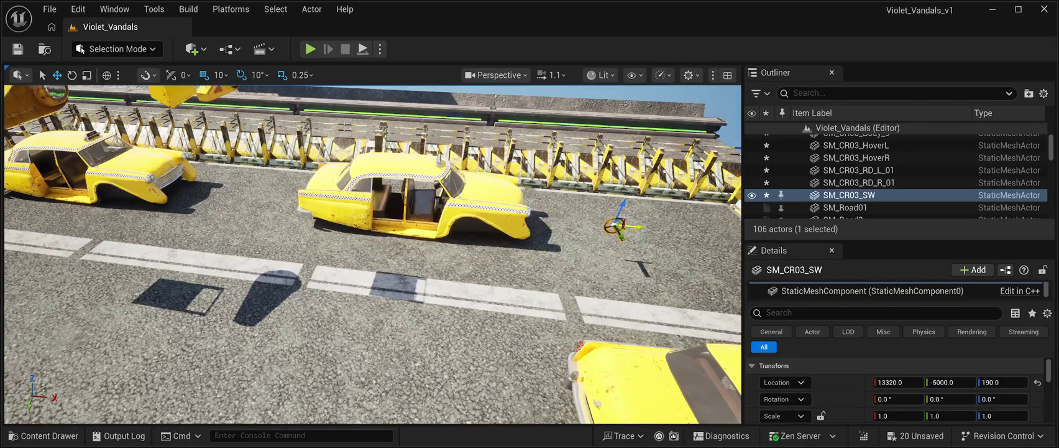
# Duplicate the steering wheel, shifting copies along X to 13250 to line the taxi
pyautogui.hotkey('ctrl', 'd')
pyautogui.moveTo(634, 226); pyautogui.dragTo(328, 201)
pyautogui.hotkey('ctrl', 'd')
pyautogui.hotkey('ctrl', 'd')
pyautogui.hotkey('ctrl', 'd')
pyautogui.hotkey('ctrl', 'd')
pyautogui.hotkey('ctrl', 'd')
pyautogui.hotkey('ctrl', 'd')
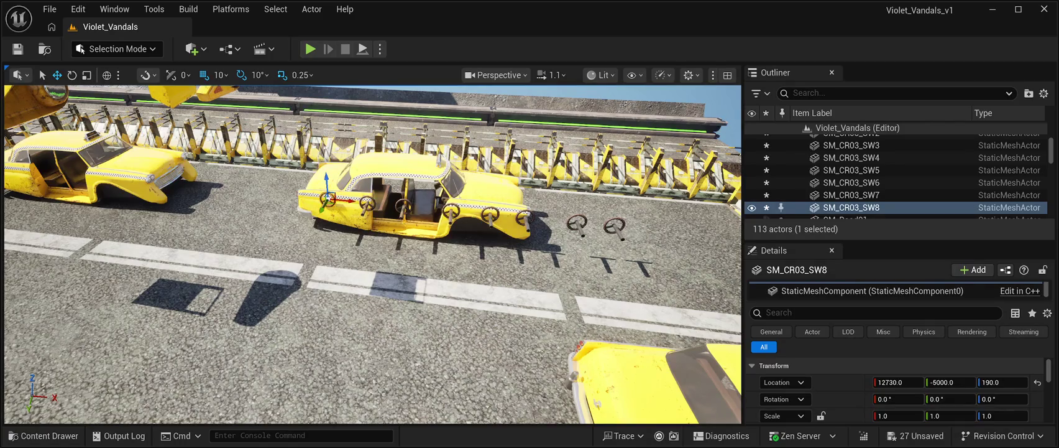
pyautogui.moveTo(328, 201)
pyautogui.mouseDown()
pyautogui.moveTo(221, 162)
pyautogui.moveTo(199, 187)
pyautogui.moveTo(224, 185)
pyautogui.mouseUp()
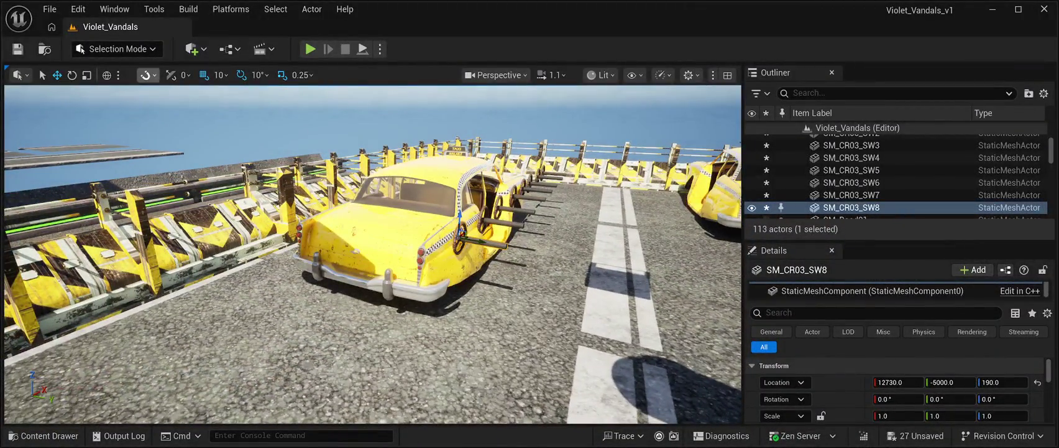
pyautogui.press('e')
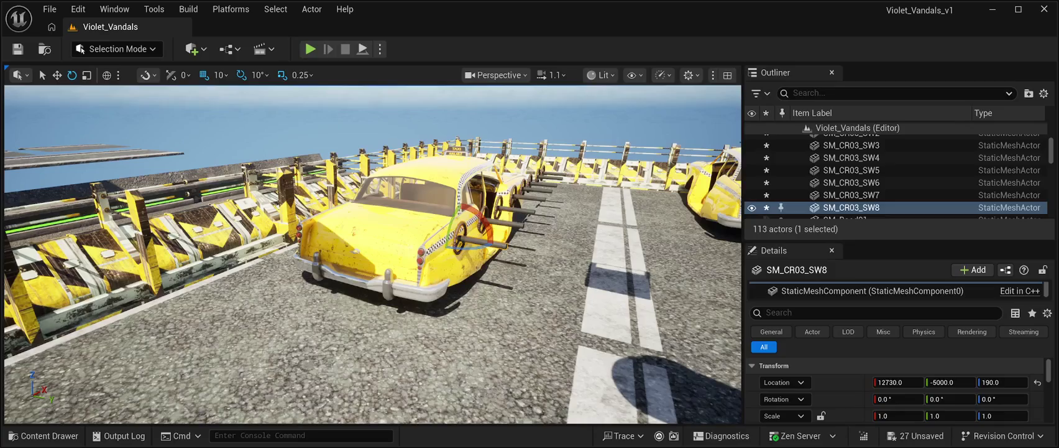
pyautogui.click(867, 140)
pyautogui.hotkey('ctrl', 'z')
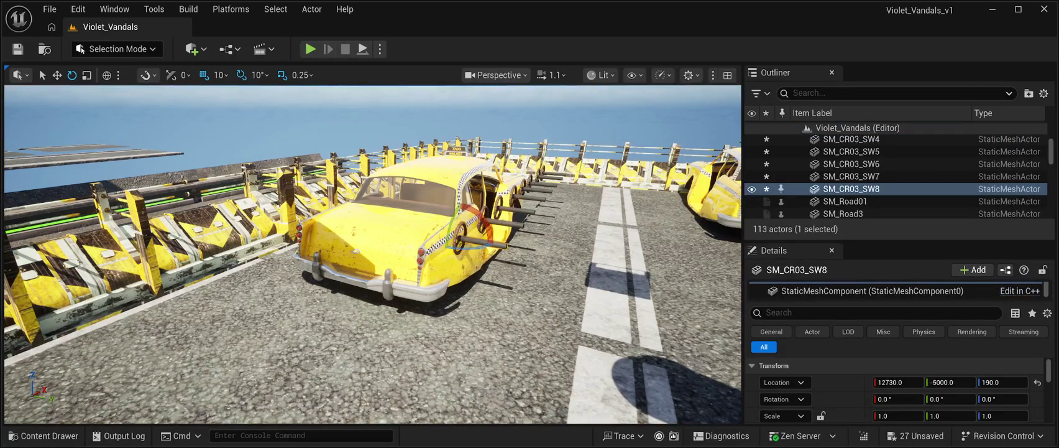
# Select all eight steering wheels, SM_CR03_SW through SM_CR03_SW8
pyautogui.keyDown('ctrl'); pyautogui.click(491, 215); pyautogui.keyUp('ctrl')
pyautogui.keyDown('ctrl'); pyautogui.click(513, 196); pyautogui.keyUp('ctrl')
pyautogui.keyDown('ctrl'); pyautogui.click(528, 187); pyautogui.keyUp('ctrl')
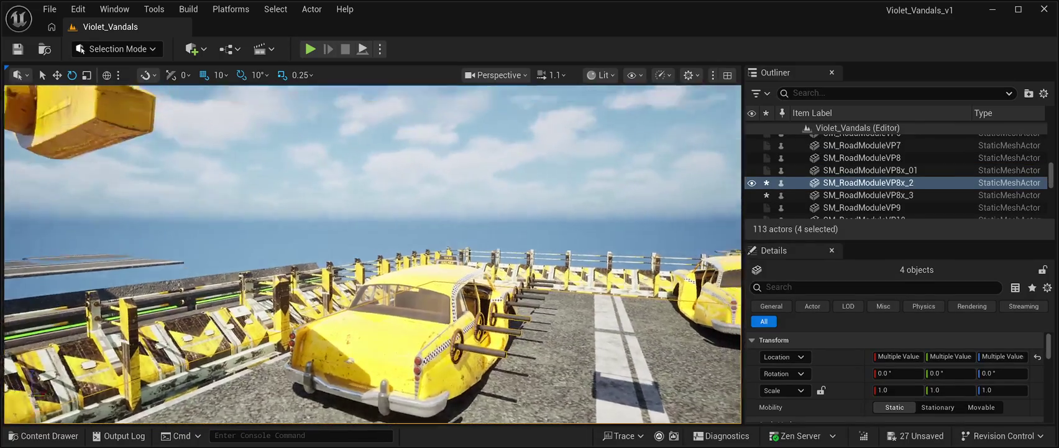
pyautogui.click(867, 140)
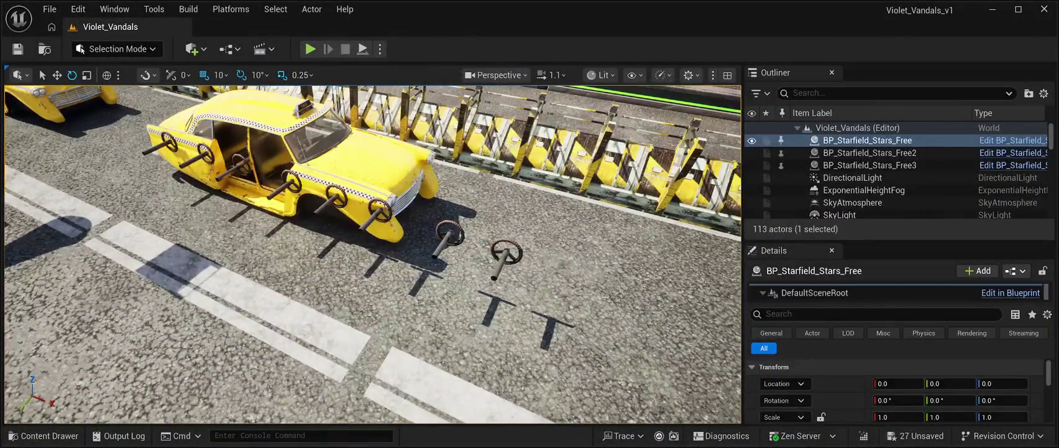
pyautogui.click(507, 252)
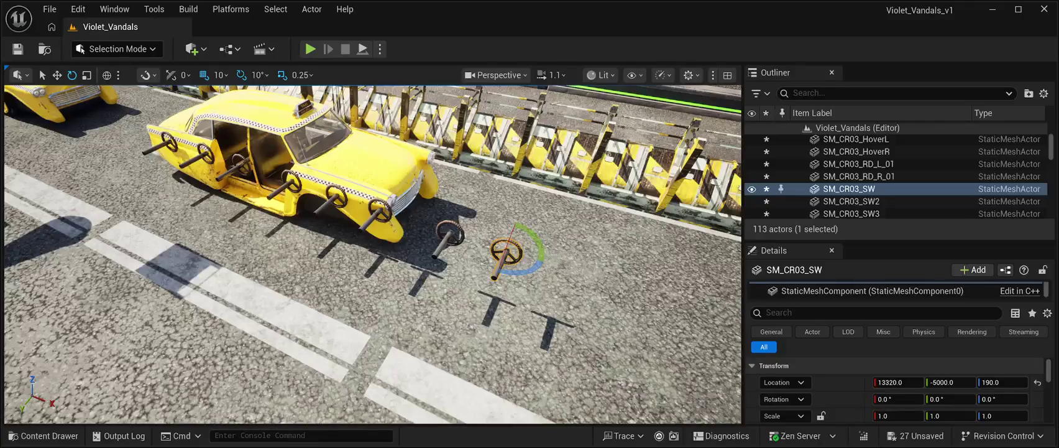
pyautogui.keyDown('ctrl'); pyautogui.click(448, 236); pyautogui.keyUp('ctrl')
pyautogui.keyDown('ctrl'); pyautogui.click(380, 210); pyautogui.keyUp('ctrl')
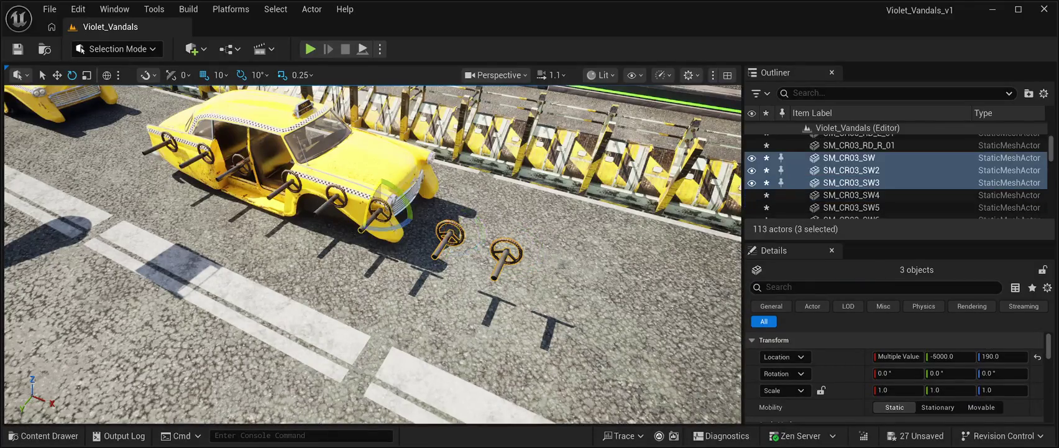
pyautogui.keyDown('ctrl'); pyautogui.click(335, 198); pyautogui.keyUp('ctrl')
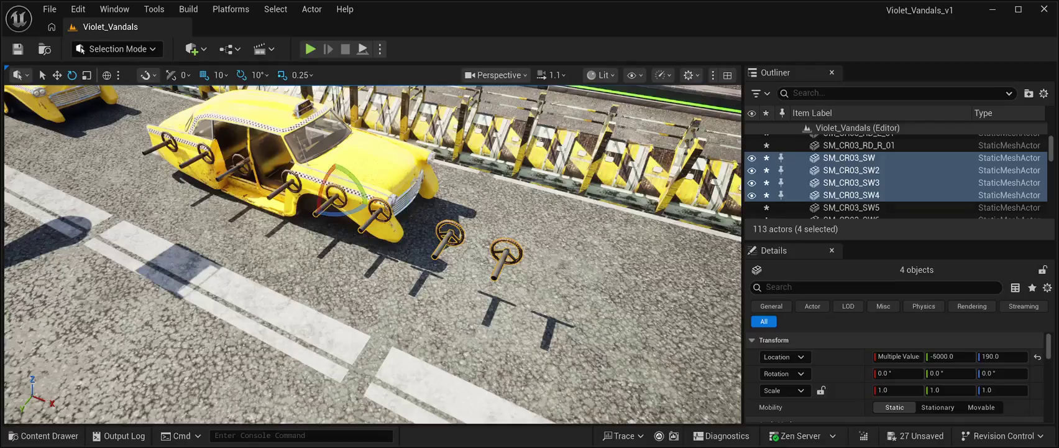
pyautogui.keyDown('ctrl'); pyautogui.click(287, 184); pyautogui.keyUp('ctrl')
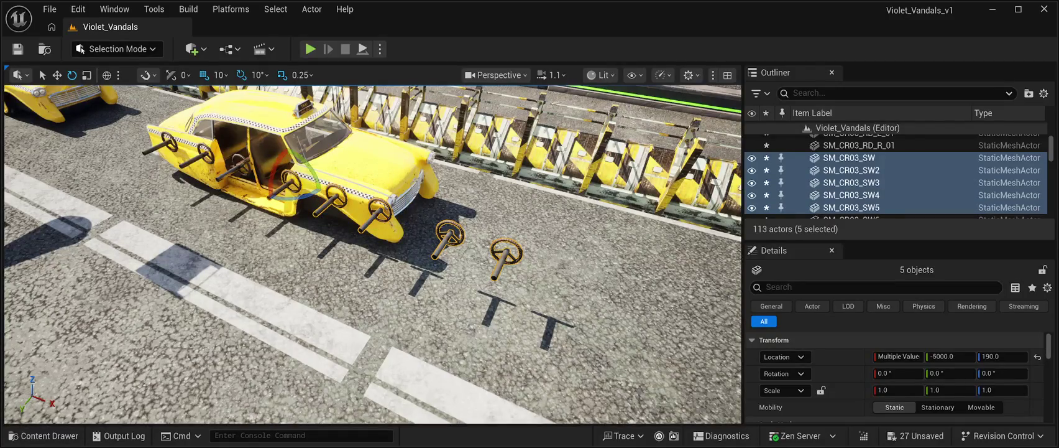
pyautogui.keyDown('ctrl'); pyautogui.click(236, 163); pyautogui.keyUp('ctrl')
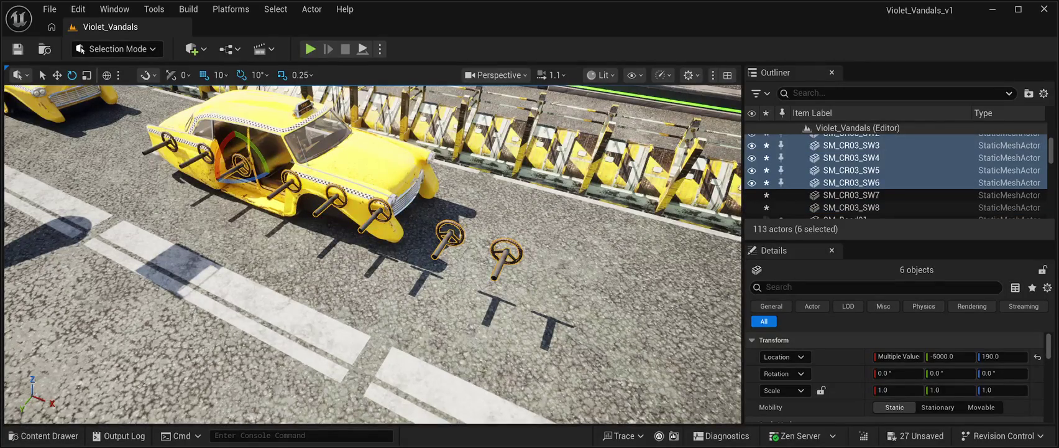
pyautogui.keyDown('ctrl'); pyautogui.click(205, 152); pyautogui.keyUp('ctrl')
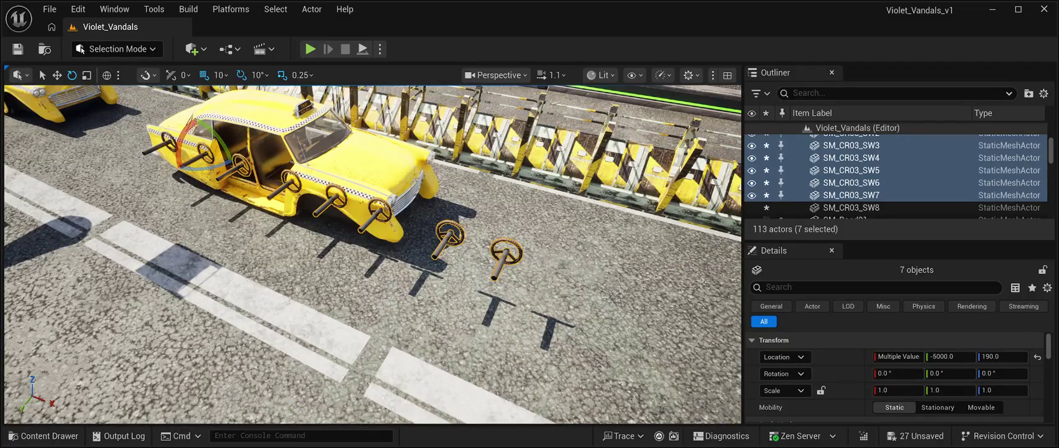
pyautogui.keyDown('ctrl'); pyautogui.click(168, 142); pyautogui.keyUp('ctrl')
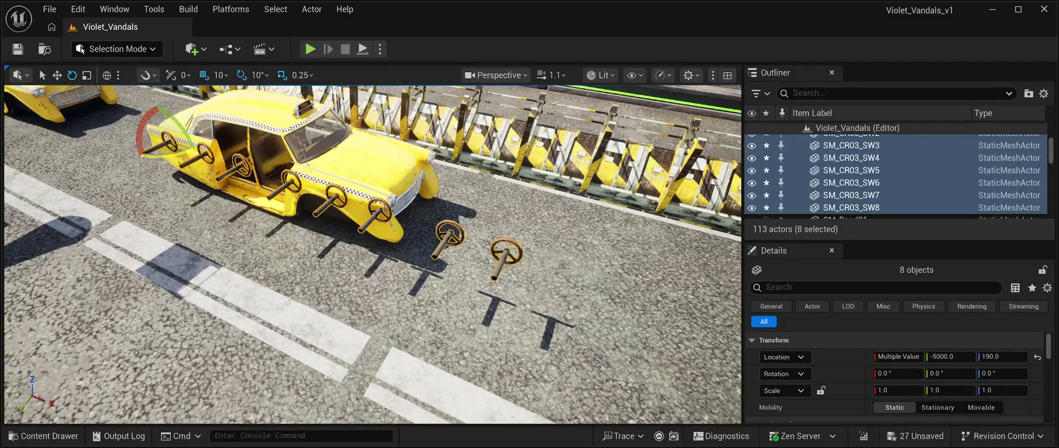
# Rotate the eight wheels about -90° on Z and move them across onto the road
pyautogui.moveTo(153, 150)
pyautogui.mouseDown()
pyautogui.moveTo(205, 153)
pyautogui.moveTo(194, 144)
pyautogui.mouseUp()
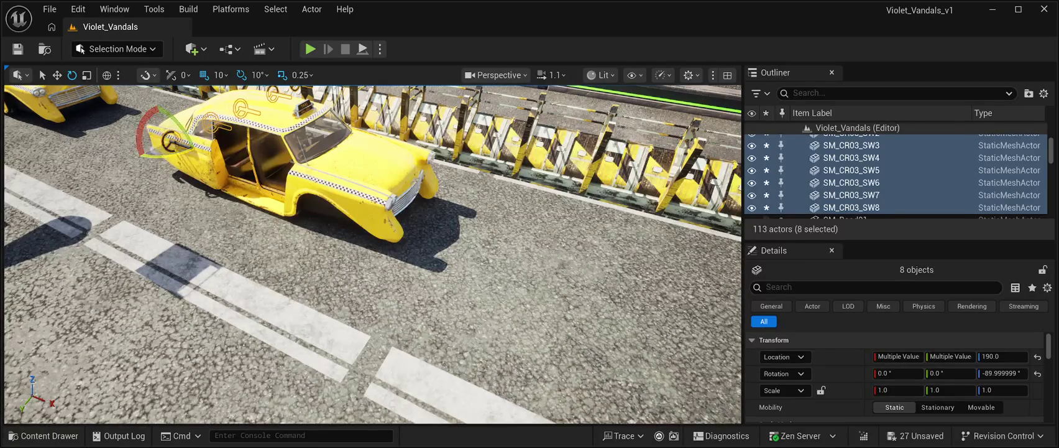
pyautogui.click(56, 75)
pyautogui.moveTo(158, 147); pyautogui.dragTo(25, 212)
pyautogui.press('f')
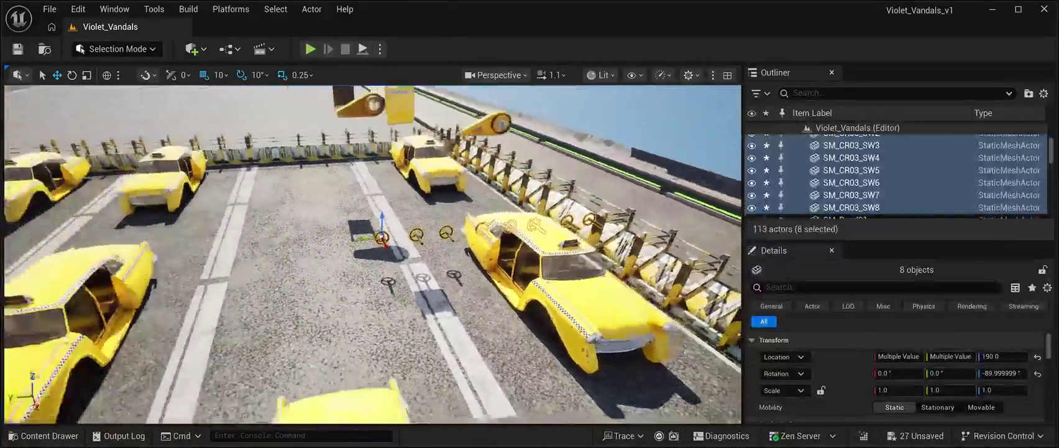
pyautogui.moveTo(351, 238); pyautogui.dragTo(225, 245)
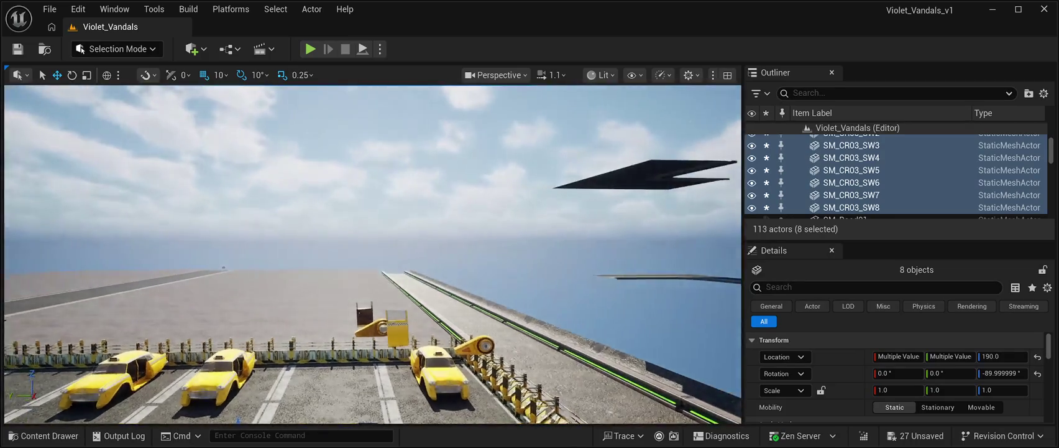
# Select SM_CR03_SW and slide it along X and Y back into a taxi cab
pyautogui.click(867, 140)
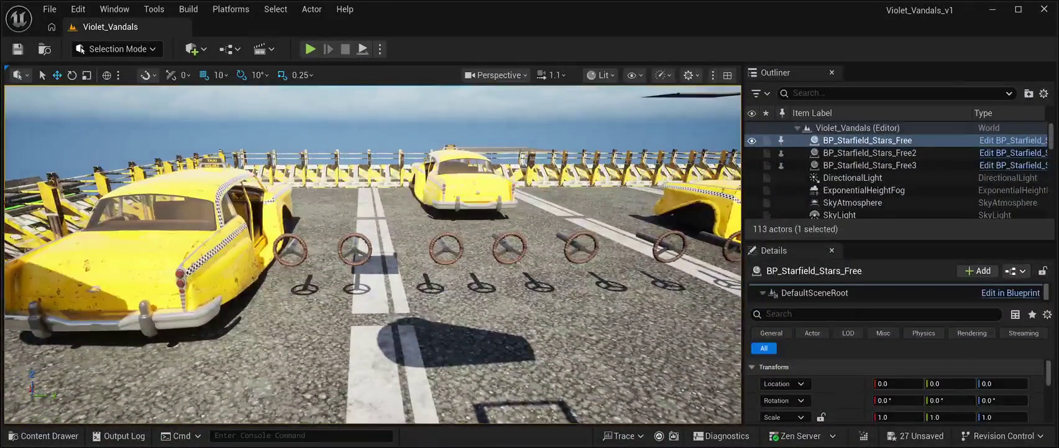
pyautogui.click(290, 248)
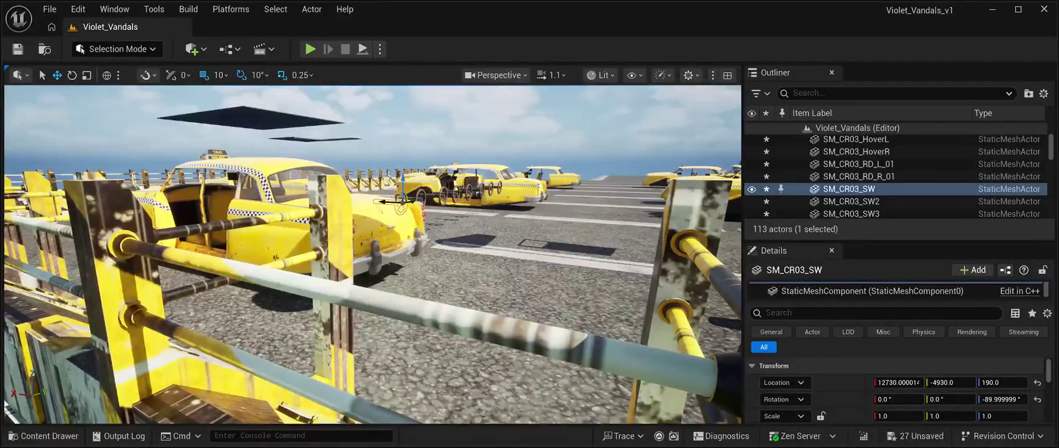
pyautogui.moveTo(386, 200); pyautogui.dragTo(160, 187)
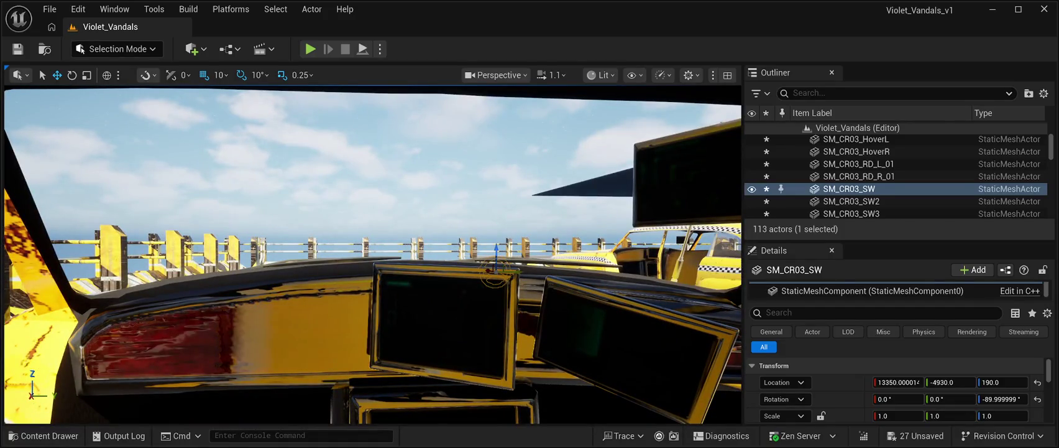
pyautogui.moveTo(514, 272); pyautogui.dragTo(390, 273)
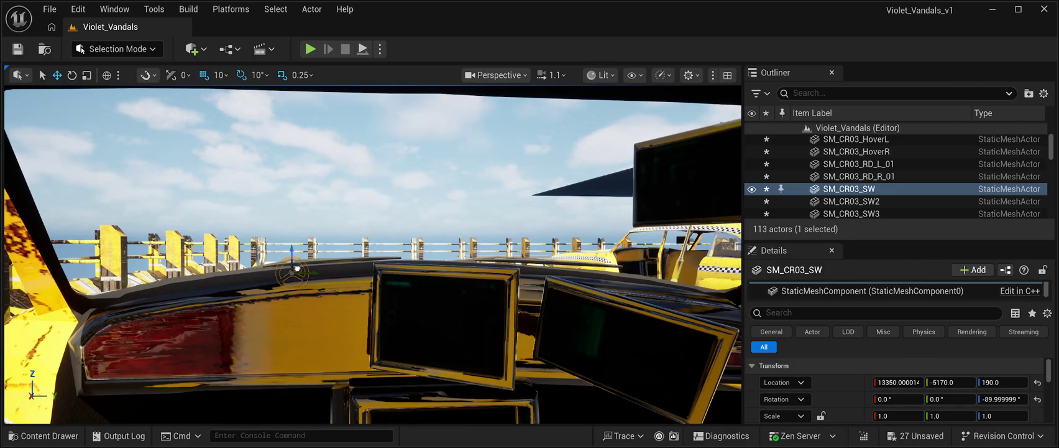
pyautogui.moveTo(284, 276)
pyautogui.mouseDown()
pyautogui.moveTo(283, 311)
pyautogui.moveTo(284, 180)
pyautogui.moveTo(249, 180)
pyautogui.mouseUp()
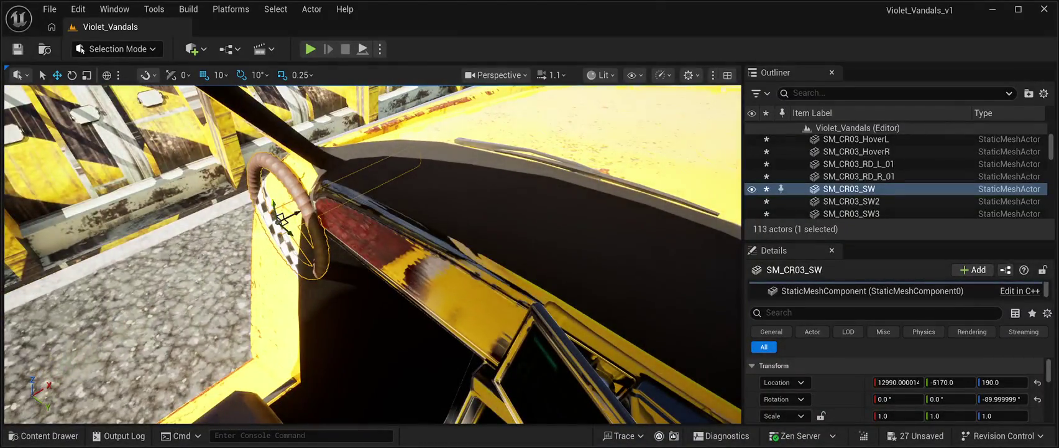
pyautogui.moveTo(283, 218)
pyautogui.mouseDown()
pyautogui.moveTo(206, 211)
pyautogui.moveTo(130, 249)
pyautogui.moveTo(72, 317)
pyautogui.mouseUp()
# Fine-tune the wheel to X 12960, Y -5130 before the driver's-side dashboard
pyautogui.moveTo(373, 249)
pyautogui.mouseDown()
pyautogui.moveTo(348, 224)
pyautogui.moveTo(348, 206)
pyautogui.moveTo(370, 211)
pyautogui.moveTo(364, 222)
pyautogui.mouseUp()
pyautogui.scroll(-2, 373, 248)
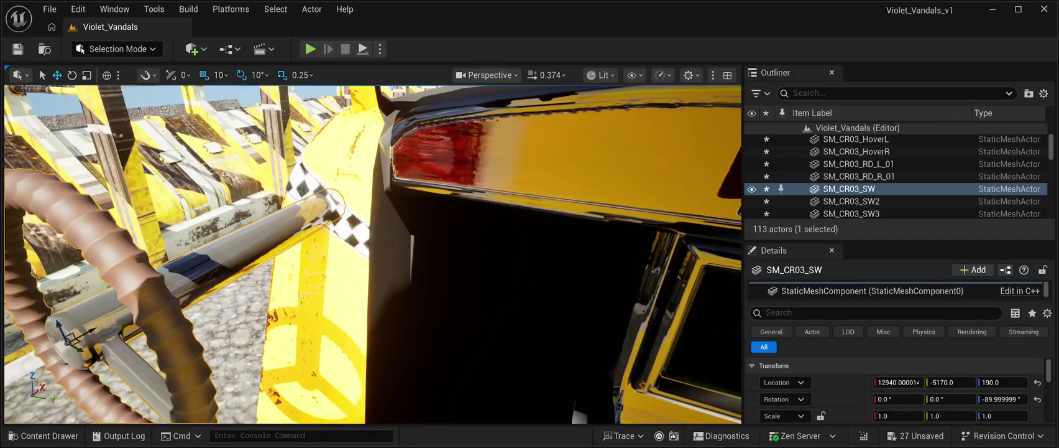
pyautogui.moveTo(951, 381); pyautogui.dragTo(976, 382)
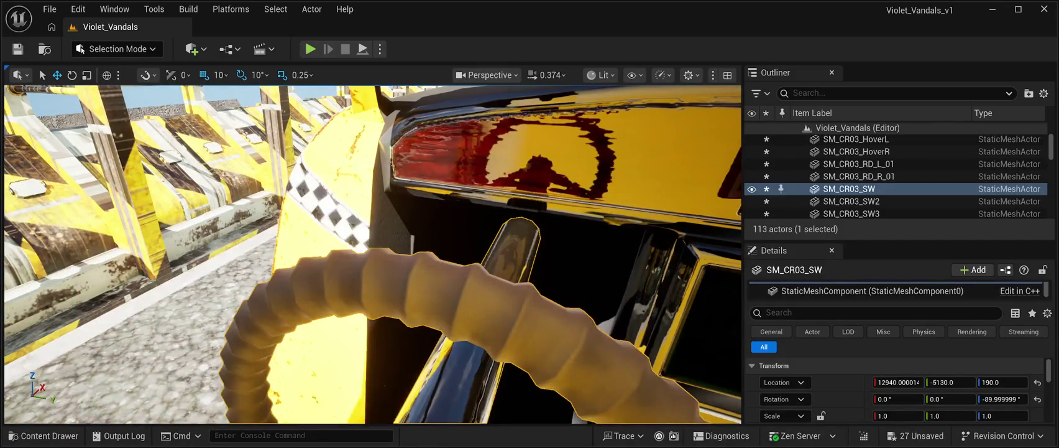
pyautogui.press('f')
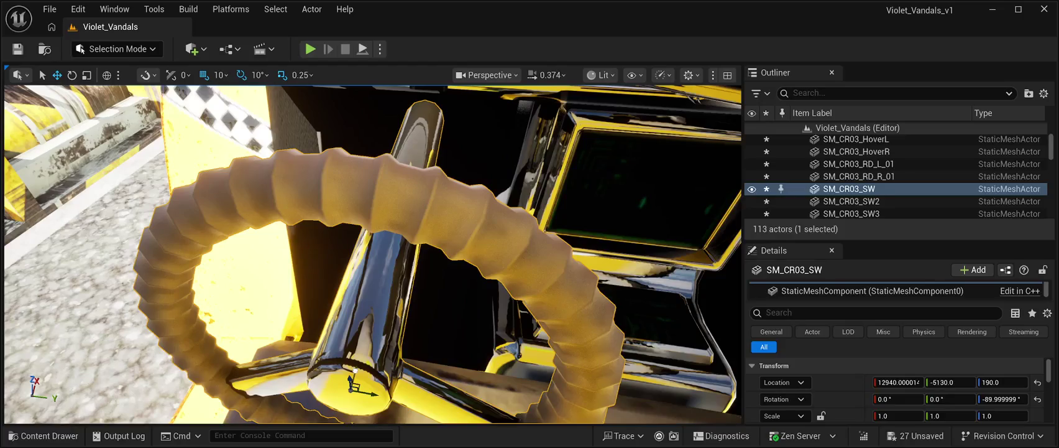
pyautogui.moveTo(369, 348); pyautogui.dragTo(380, 292)
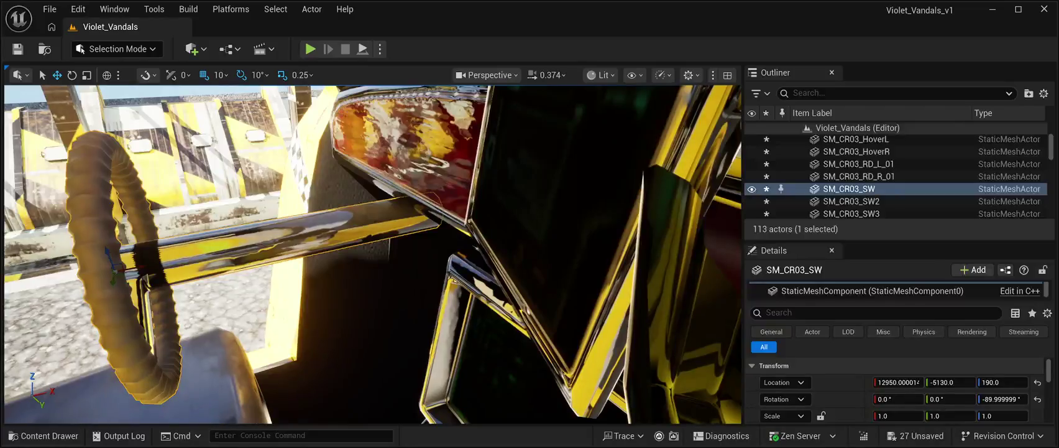
pyautogui.moveTo(142, 266); pyautogui.dragTo(221, 252)
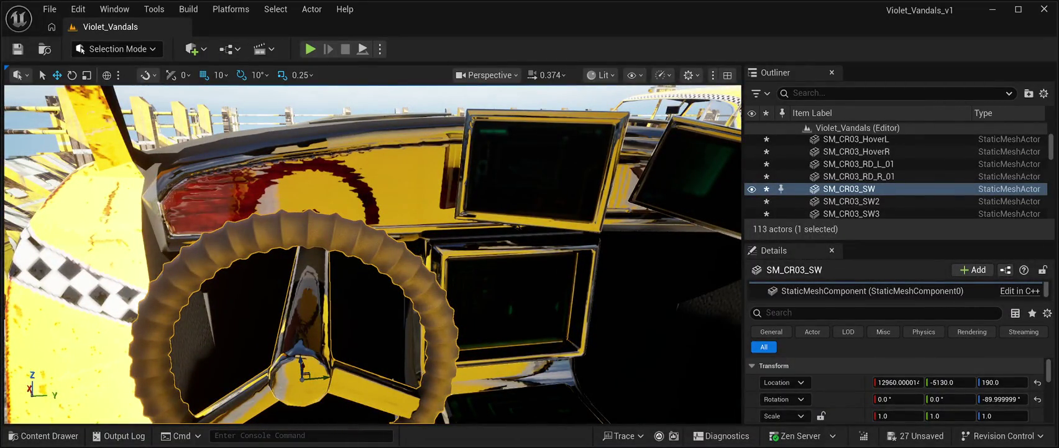
pyautogui.click(72, 75)
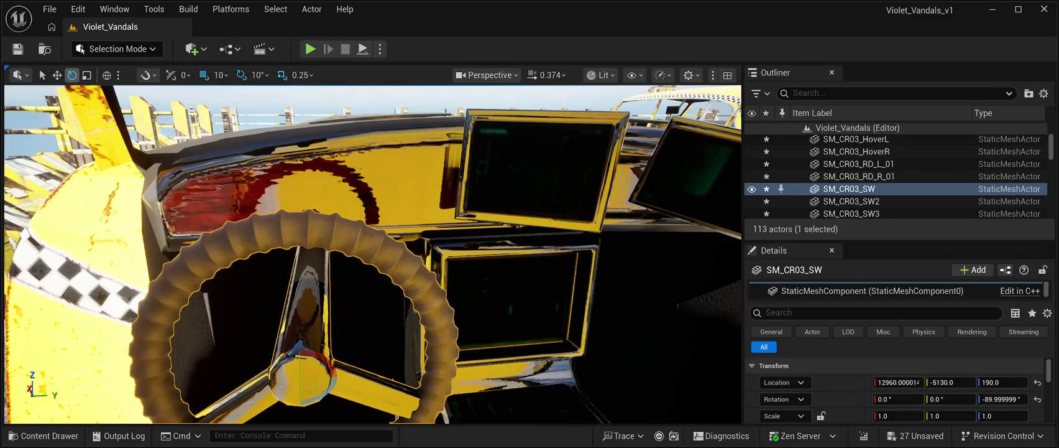
# Tilt the steering wheel back by 10° and lift it to height 210
pyautogui.scroll(3, 373, 254)
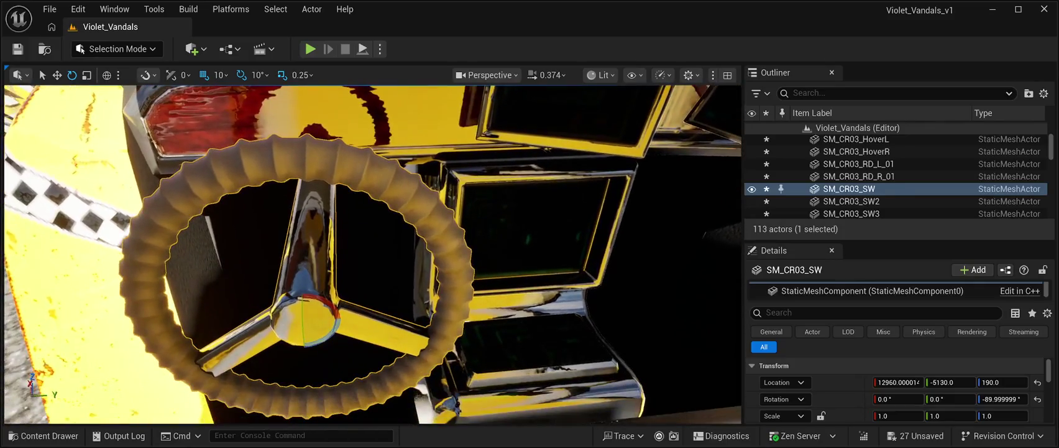
pyautogui.moveTo(304, 339)
pyautogui.mouseDown()
pyautogui.moveTo(305, 302)
pyautogui.moveTo(305, 315)
pyautogui.mouseUp()
pyautogui.press('w')
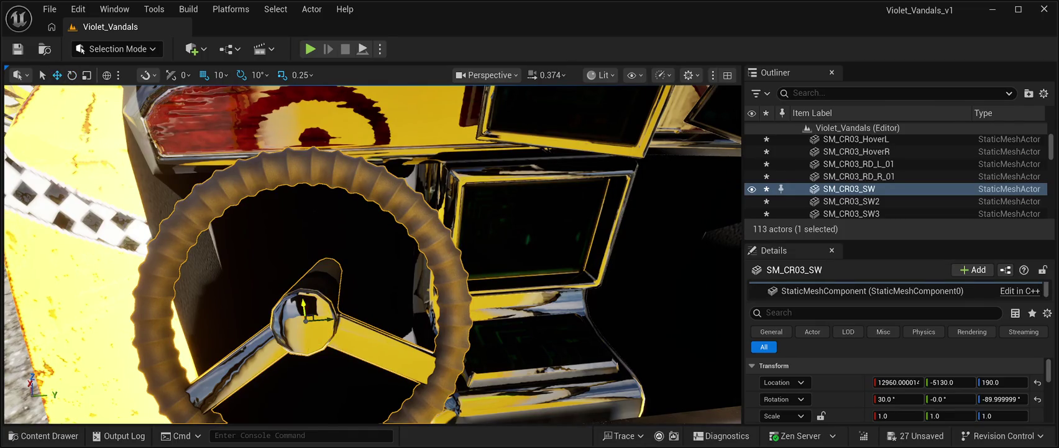
pyautogui.moveTo(301, 287); pyautogui.dragTo(309, 221)
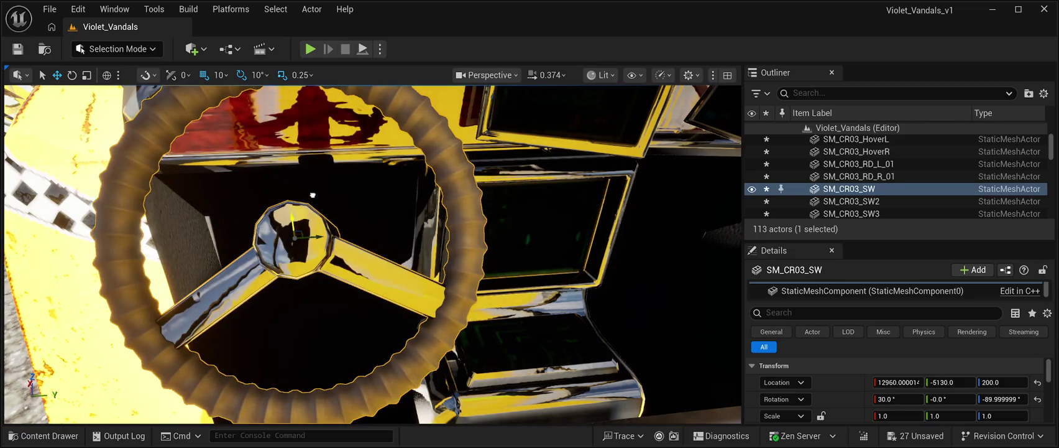
pyautogui.moveTo(315, 172); pyautogui.dragTo(319, 144)
# Nudge the wheel to X 12970, keeping height 210 by undoing a lowering
pyautogui.press('s')
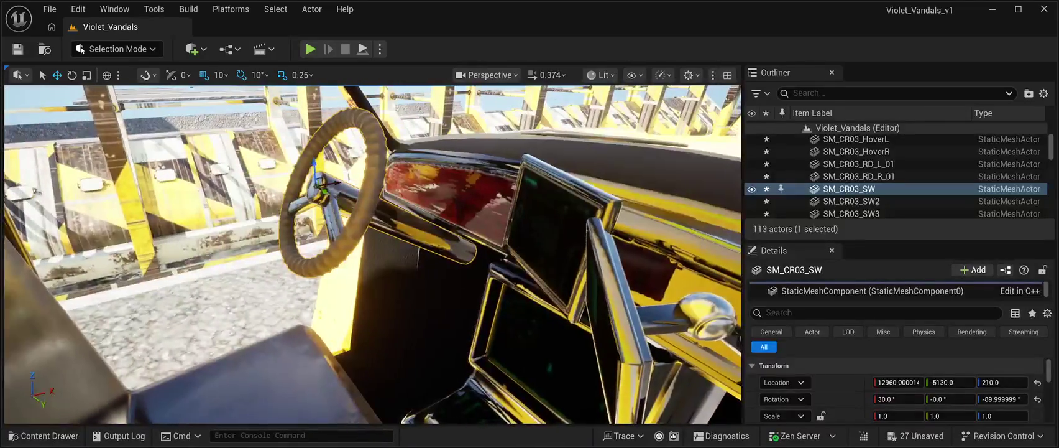
pyautogui.press('f')
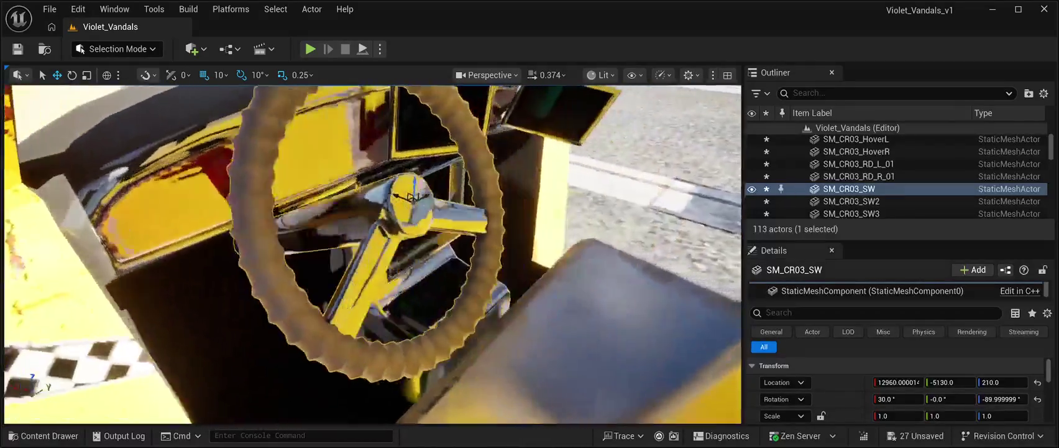
pyautogui.press('f')
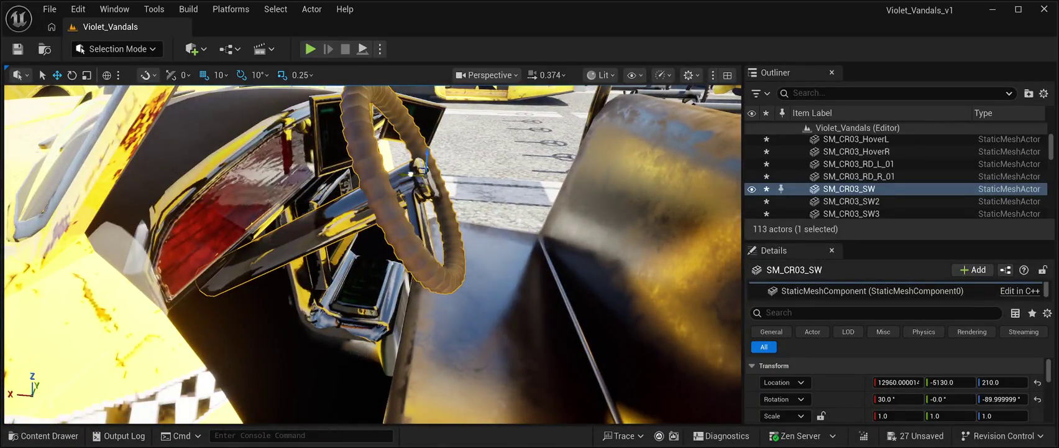
pyautogui.moveTo(379, 179); pyautogui.dragTo(371, 179)
pyautogui.press('f')
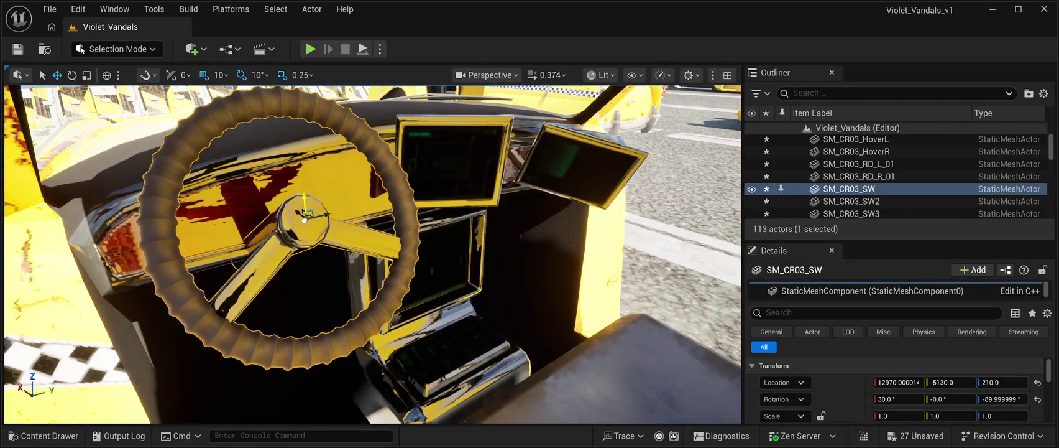
pyautogui.moveTo(305, 228); pyautogui.dragTo(305, 235)
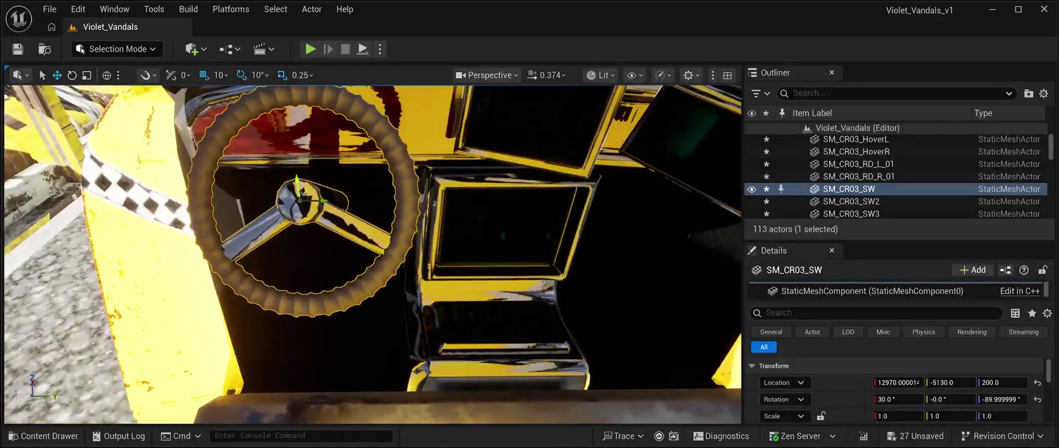
pyautogui.hotkey('ctrl', 'z')
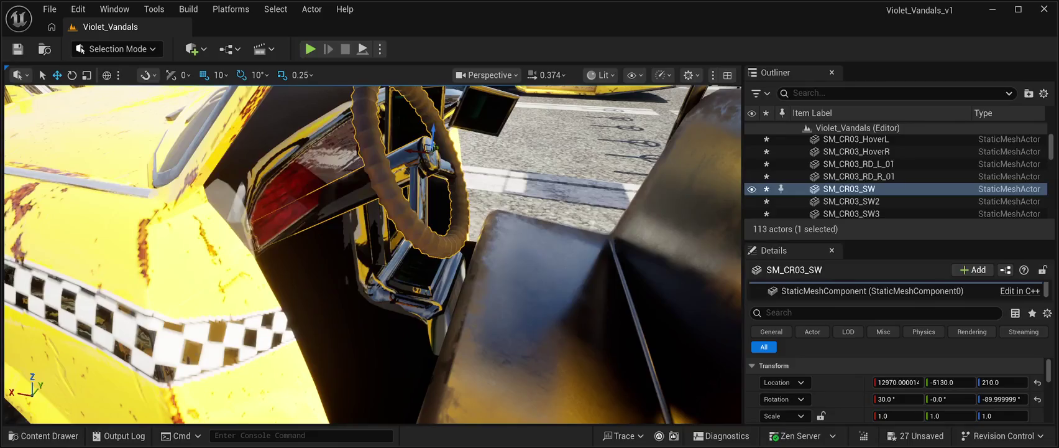
pyautogui.press('e')
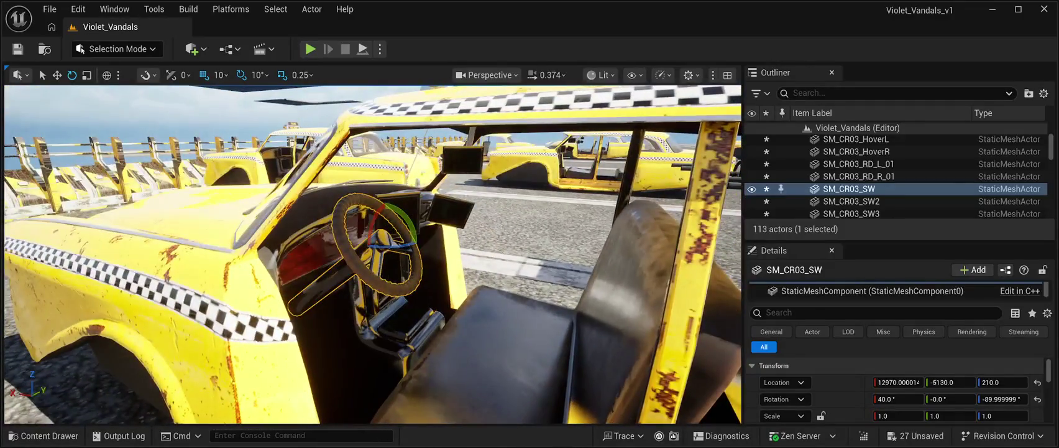
pyautogui.click(867, 140)
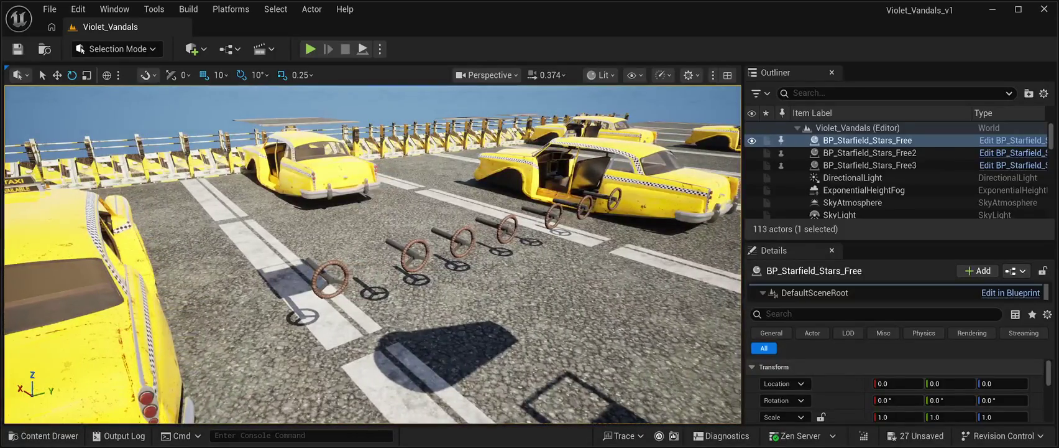
pyautogui.click(326, 278)
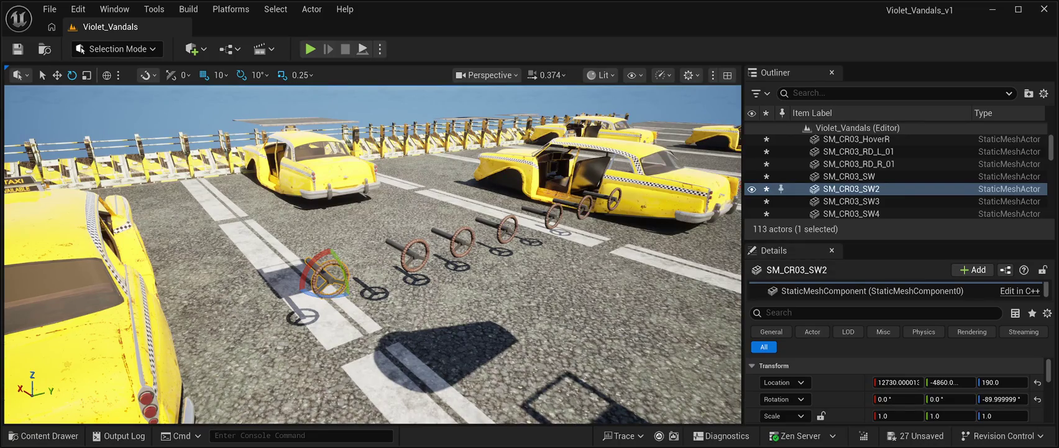
# Remove the spare wheels SM_CR03_SW2 through SW8 one by one, leaving 106 actors
pyautogui.press('Delete')
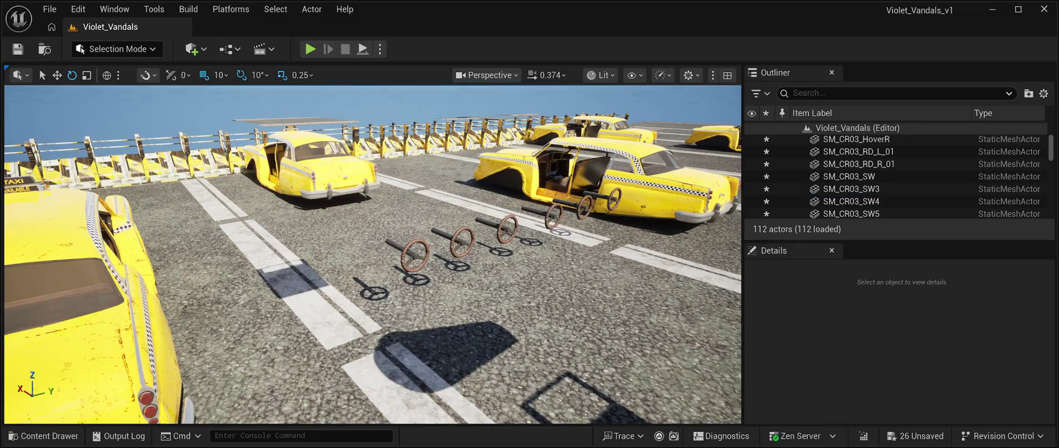
pyautogui.click(413, 252)
pyautogui.press('Delete')
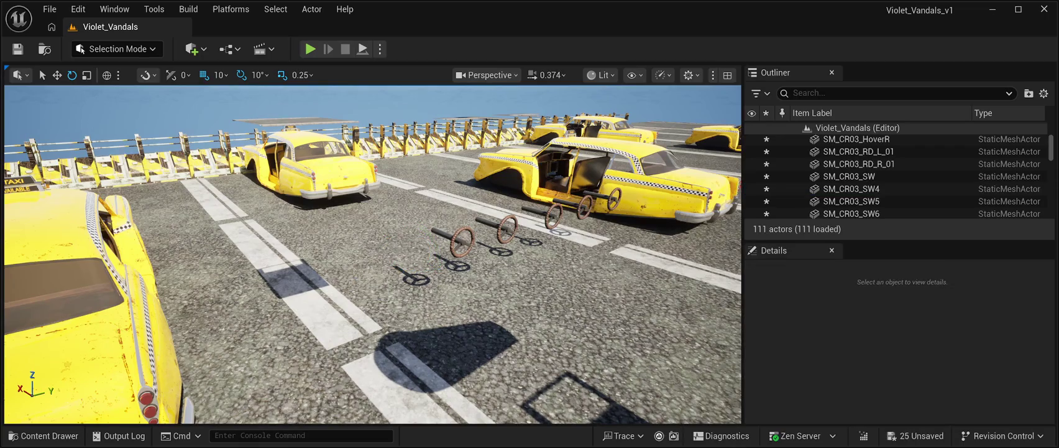
pyautogui.click(462, 241)
pyautogui.press('Delete')
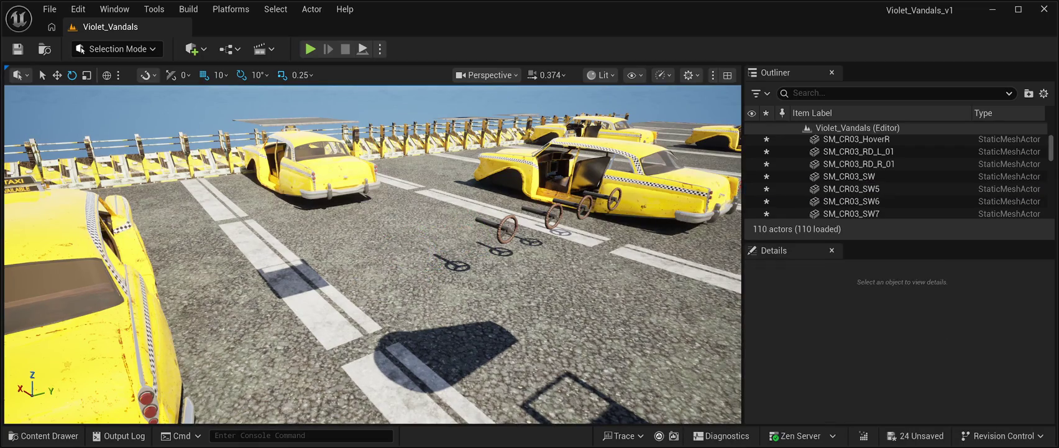
pyautogui.click(505, 229)
pyautogui.press('Delete')
pyautogui.click(552, 216)
pyautogui.press('Delete')
pyautogui.click(530, 240)
pyautogui.press('Delete')
pyautogui.click(614, 198)
pyautogui.press('Delete')
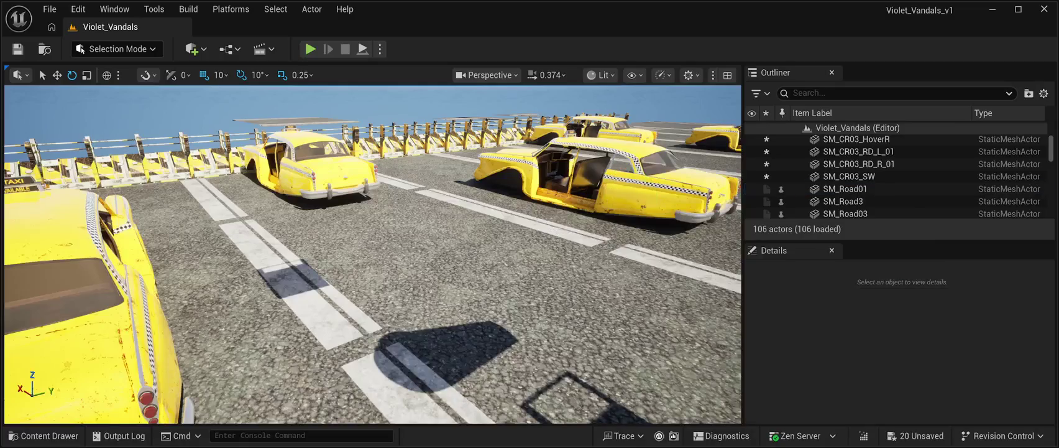
# Duplicate the cab's fitted steering wheel and slide the first copy out along Y
pyautogui.press('w')
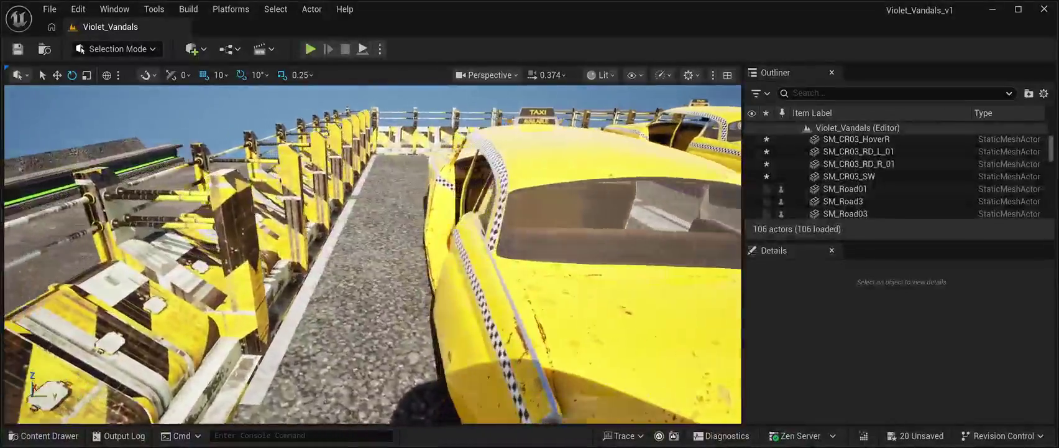
pyautogui.press('w')
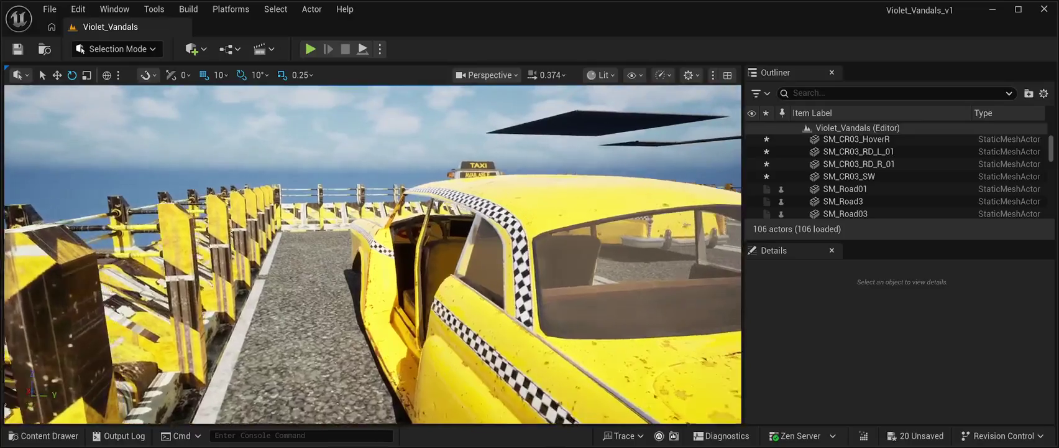
pyautogui.press('w')
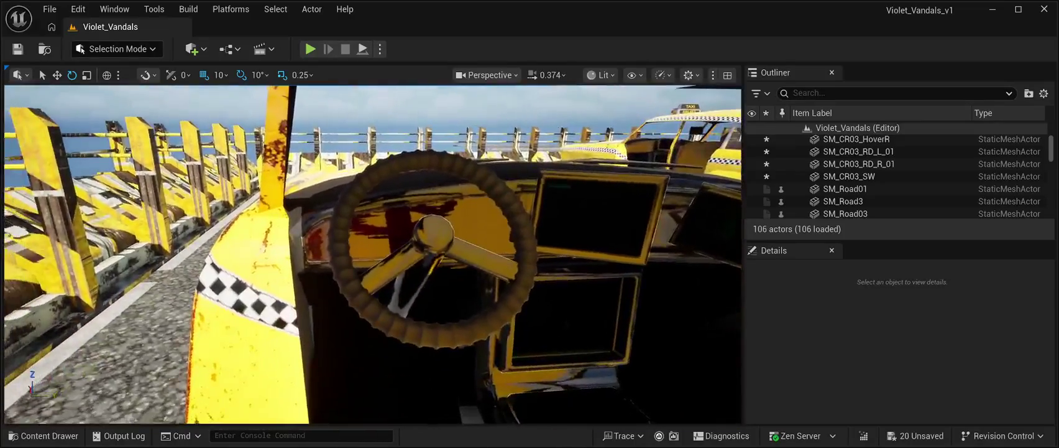
pyautogui.click(432, 233)
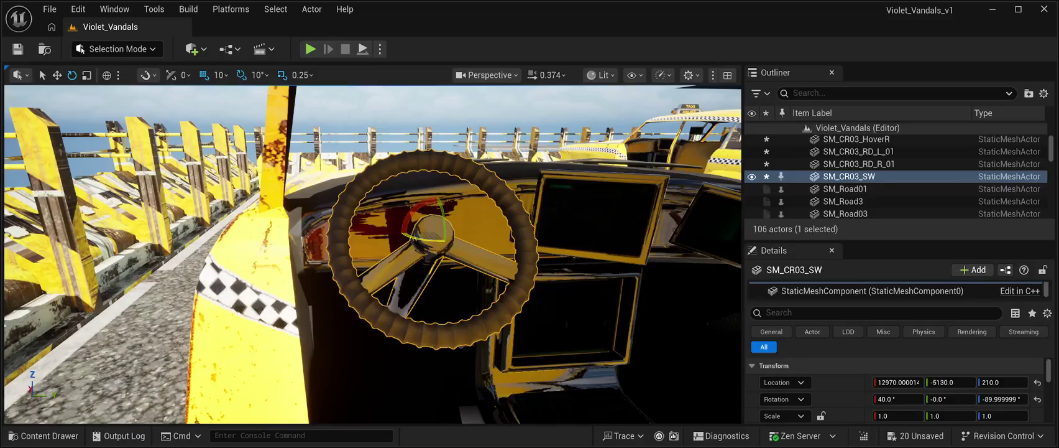
pyautogui.hotkey('ctrl', 'd')
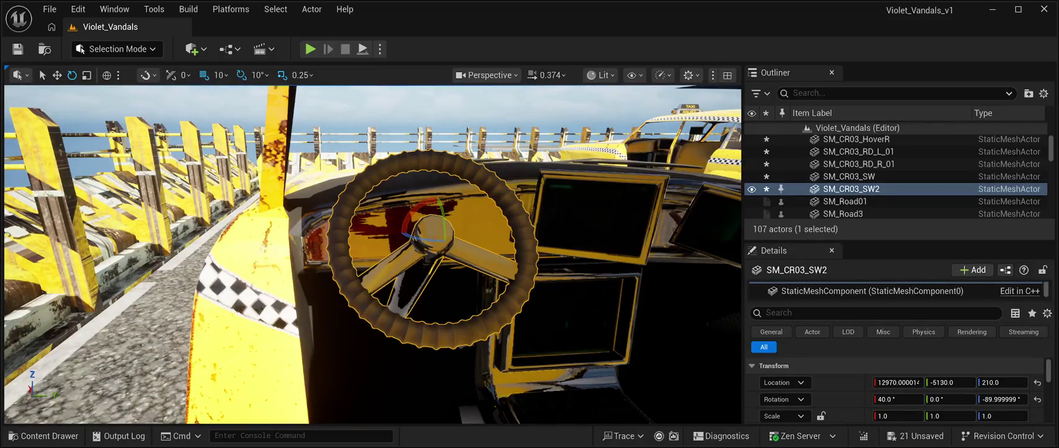
pyautogui.press('w')
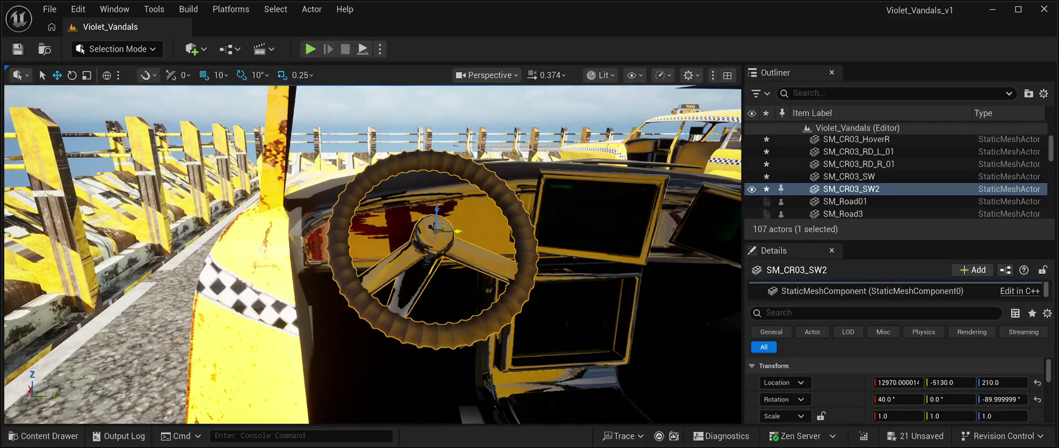
pyautogui.moveTo(459, 231); pyautogui.dragTo(721, 224)
pyautogui.scroll(-1, 870, 199)
pyautogui.doubleClick(852, 179)
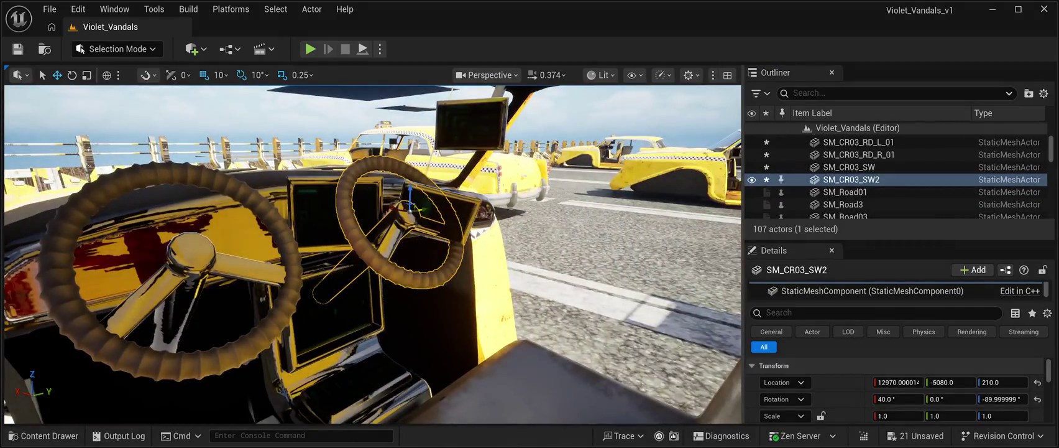
pyautogui.moveTo(425, 208); pyautogui.dragTo(647, 167)
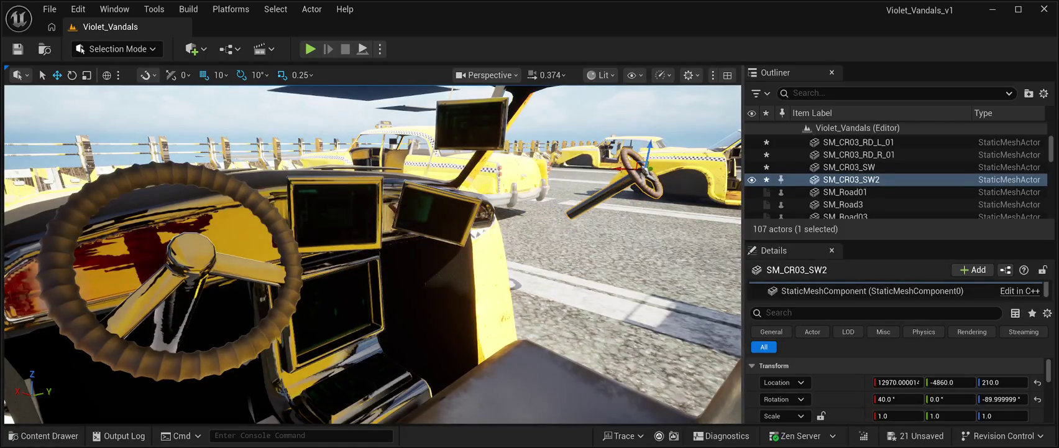
# Make three more copies of the original wheel, spacing each along the row
pyautogui.click(849, 167)
pyautogui.hotkey('ctrl', 'd')
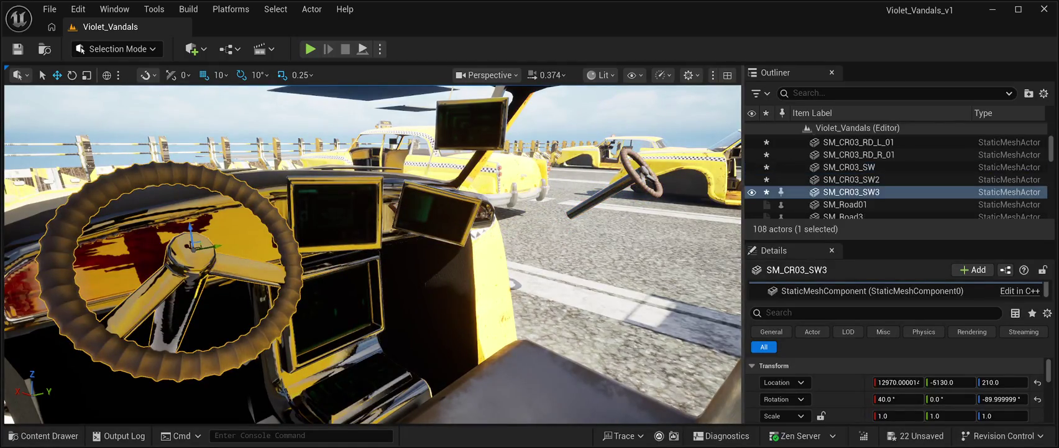
pyautogui.moveTo(211, 245); pyautogui.dragTo(640, 166)
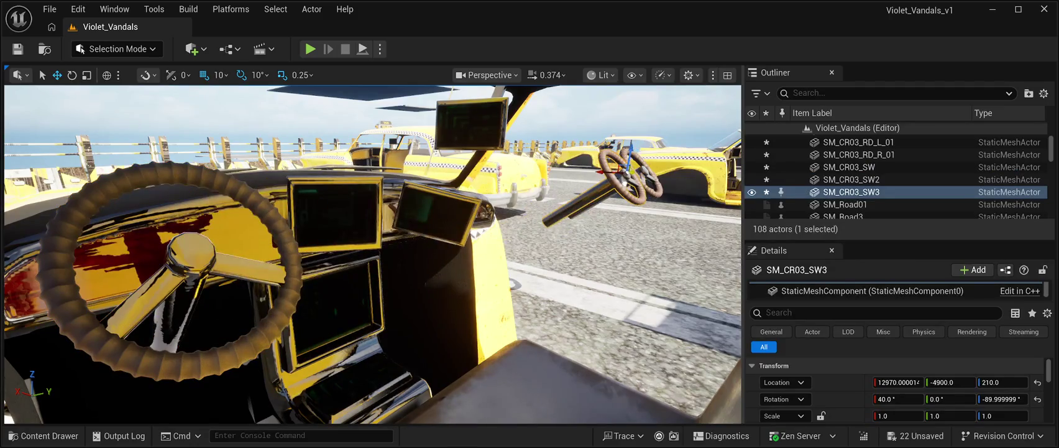
pyautogui.click(849, 166)
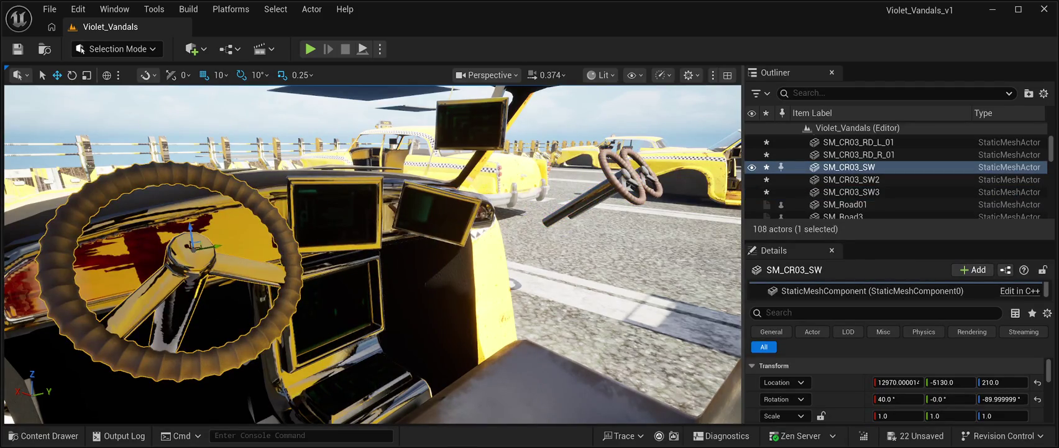
pyautogui.hotkey('ctrl', 'd')
pyautogui.moveTo(212, 245); pyautogui.dragTo(597, 178)
pyautogui.click(849, 166)
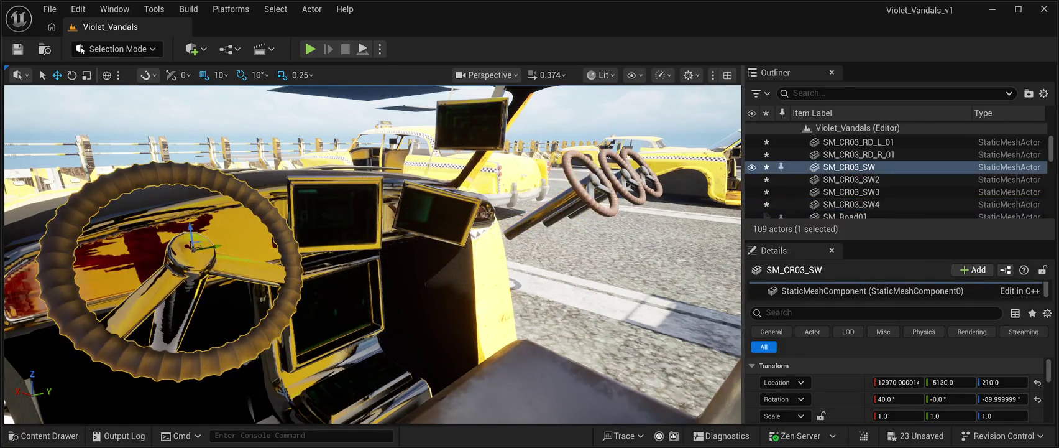
pyautogui.hotkey('ctrl', 'd')
pyautogui.moveTo(212, 247)
pyautogui.mouseDown()
pyautogui.moveTo(466, 214)
pyautogui.moveTo(690, 163)
pyautogui.mouseUp()
# Add three final wheel copies to the row, completing SW2–SW8, then fly out to view it
pyautogui.click(186, 254)
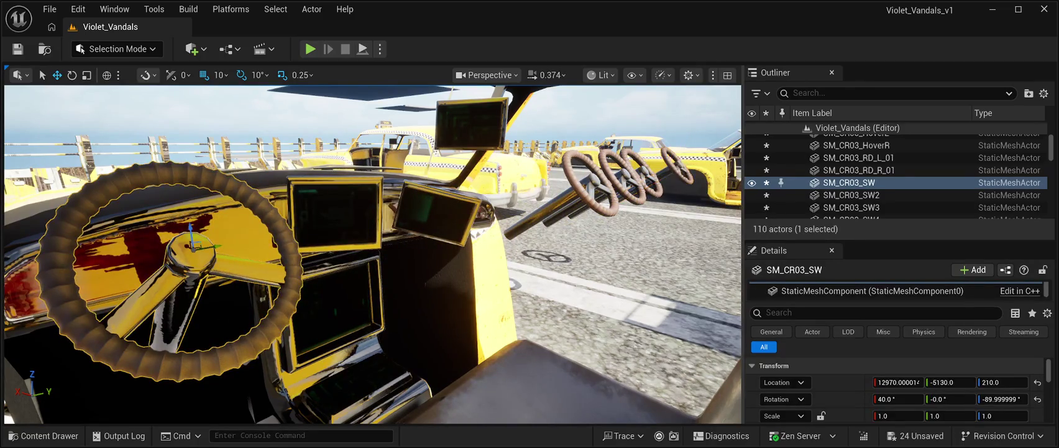
pyautogui.hotkey('ctrl', 'd')
pyautogui.moveTo(208, 245)
pyautogui.mouseDown()
pyautogui.moveTo(449, 236)
pyautogui.moveTo(713, 155)
pyautogui.mouseUp()
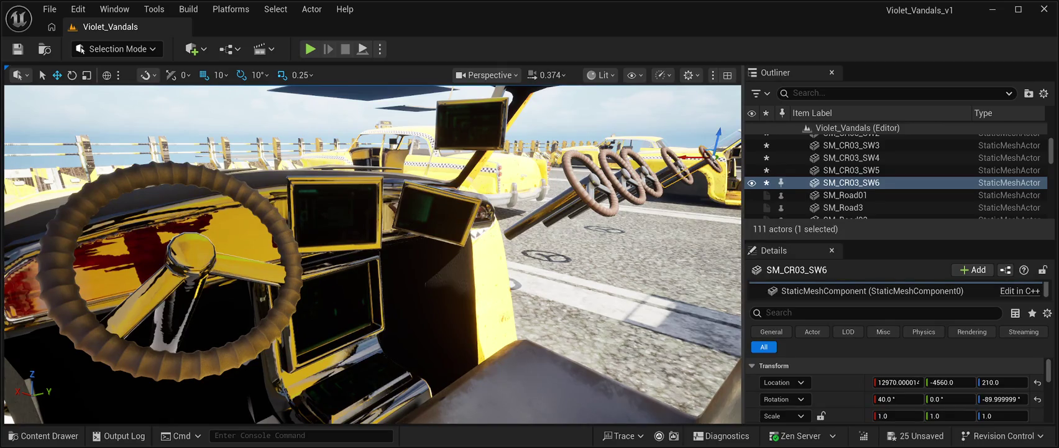
pyautogui.click(186, 255)
pyautogui.hotkey('ctrl', 'd')
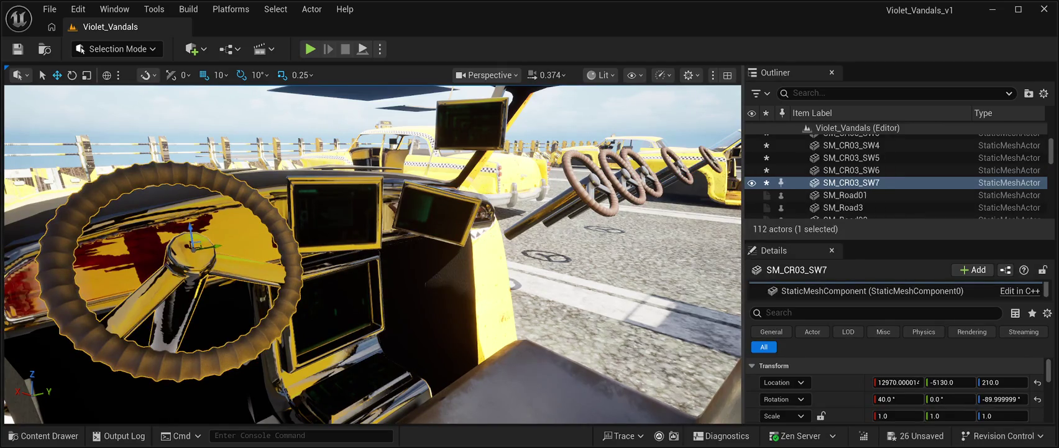
pyautogui.moveTo(215, 246); pyautogui.dragTo(584, 182)
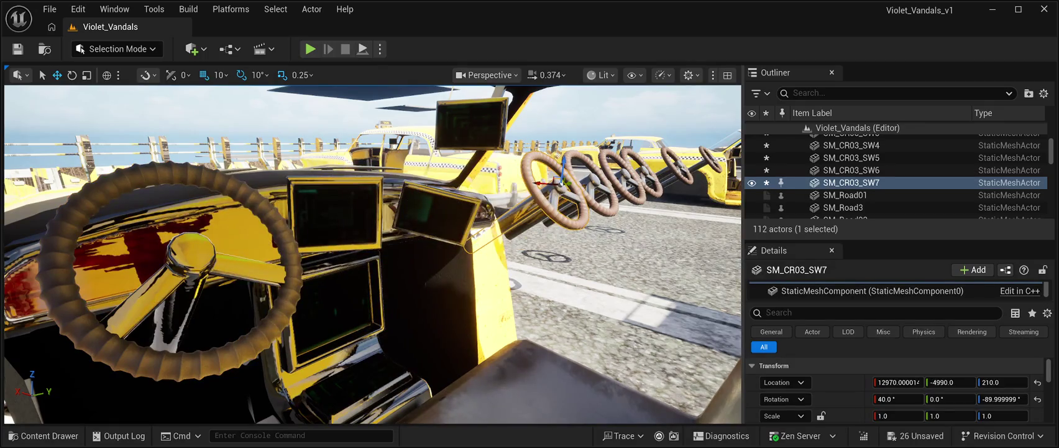
pyautogui.click(187, 261)
pyautogui.hotkey('ctrl', 'd')
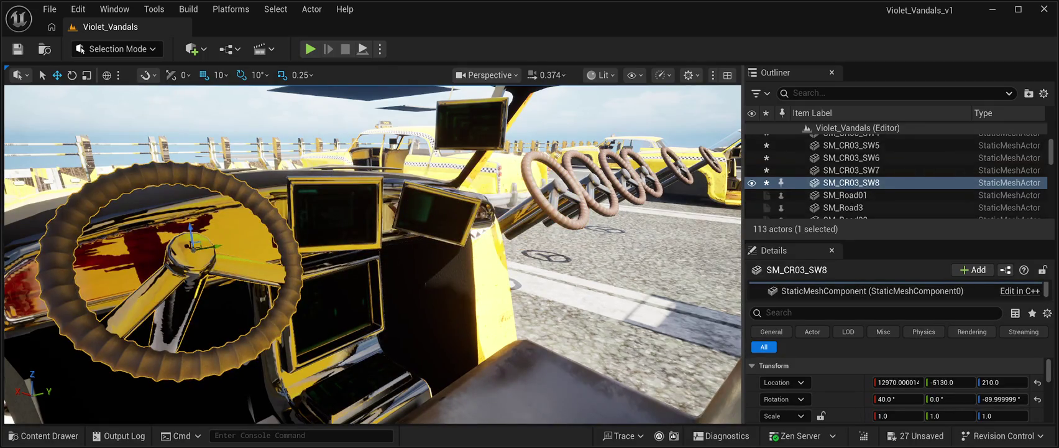
pyautogui.moveTo(212, 246)
pyautogui.mouseDown()
pyautogui.moveTo(429, 221)
pyautogui.moveTo(733, 147)
pyautogui.mouseUp()
pyautogui.moveTo(373, 255)
pyautogui.mouseDown()
pyautogui.moveTo(348, 267)
pyautogui.moveTo(335, 223)
pyautogui.moveTo(348, 261)
pyautogui.moveTo(361, 249)
pyautogui.moveTo(373, 261)
pyautogui.moveTo(386, 255)
pyautogui.moveTo(373, 268)
pyautogui.moveTo(361, 246)
pyautogui.mouseUp()
# Pick a spare steering wheel from the row and carry it into the neighbouring taxi's cabin
pyautogui.click(640, 329)
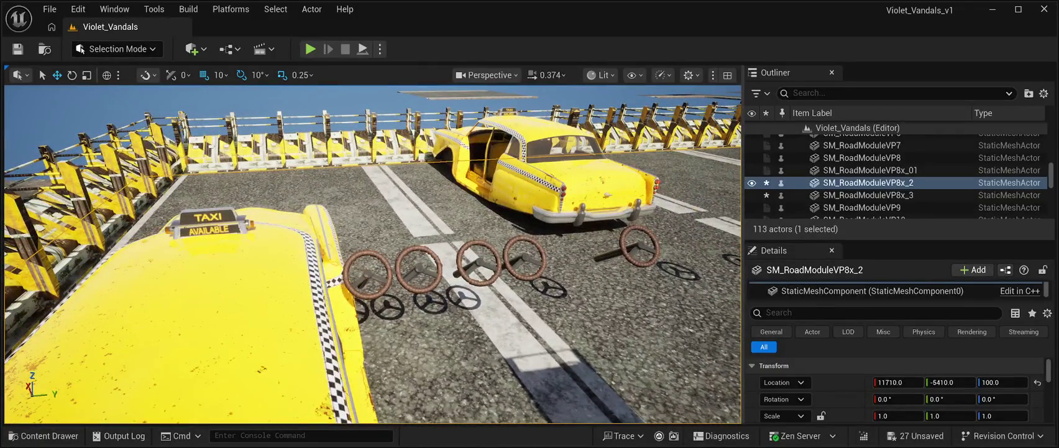
pyautogui.click(368, 271)
pyautogui.moveTo(368, 272); pyautogui.dragTo(410, 281)
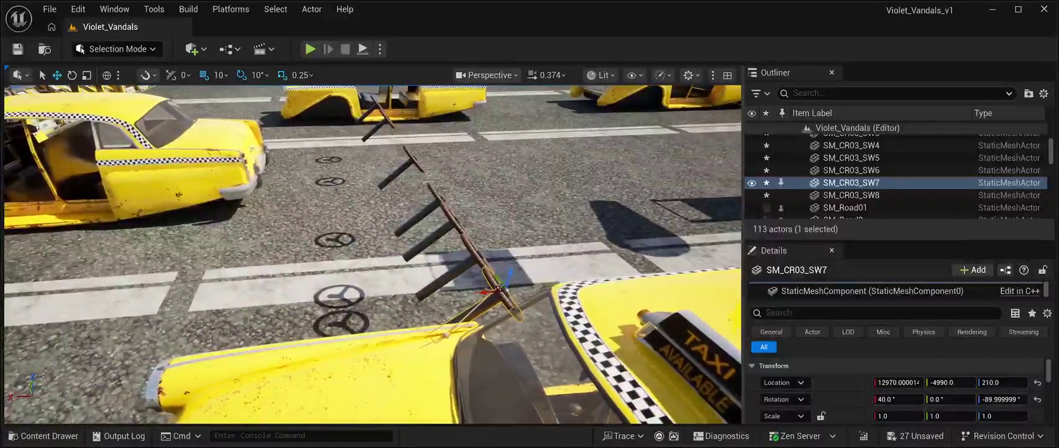
pyautogui.moveTo(485, 291)
pyautogui.mouseDown()
pyautogui.moveTo(236, 307)
pyautogui.moveTo(48, 390)
pyautogui.moveTo(153, 315)
pyautogui.moveTo(324, 323)
pyautogui.moveTo(252, 113)
pyautogui.mouseUp()
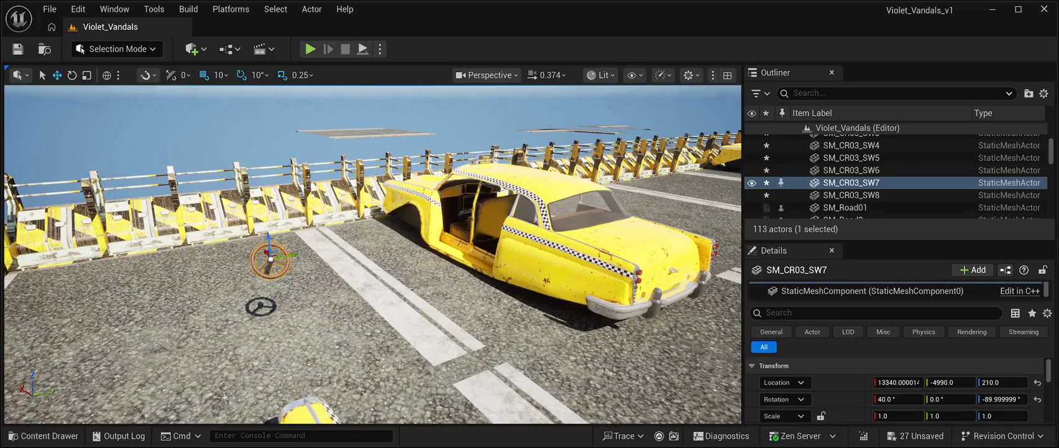
pyautogui.moveTo(269, 256); pyautogui.dragTo(485, 221)
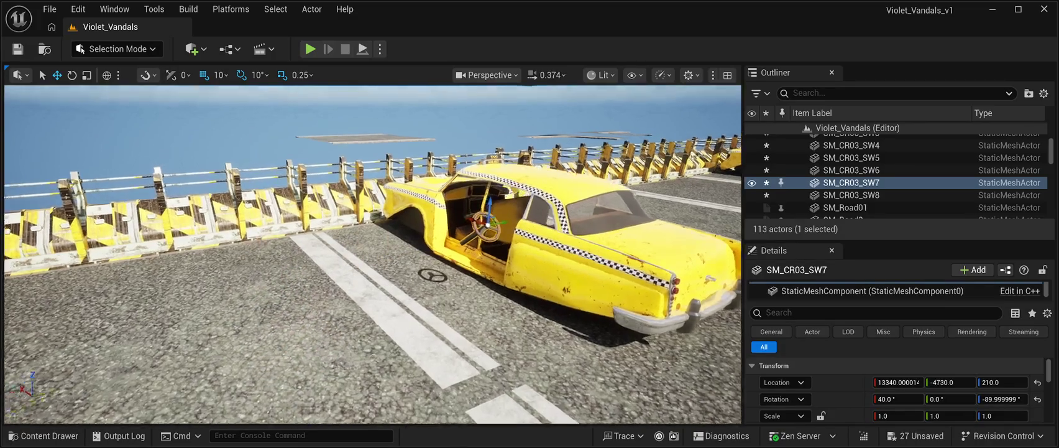
# Focus on the wheel and nudge it into the driver's position at X 12970, Y -4140, Z 210
pyautogui.press('f')
pyautogui.moveTo(447, 314)
pyautogui.mouseDown()
pyautogui.moveTo(421, 295)
pyautogui.moveTo(284, 275)
pyautogui.moveTo(381, 258)
pyautogui.mouseUp()
pyautogui.press('f')
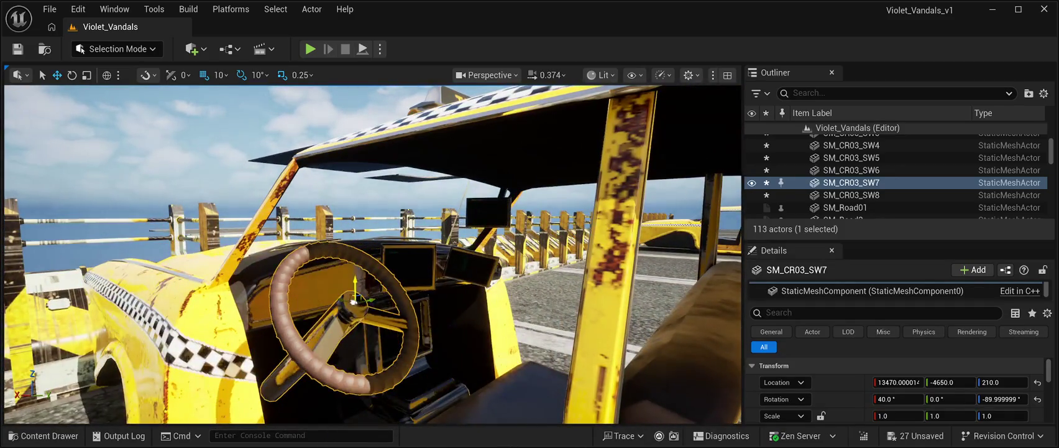
pyautogui.moveTo(340, 299)
pyautogui.mouseDown()
pyautogui.moveTo(328, 295)
pyautogui.moveTo(370, 283)
pyautogui.mouseUp()
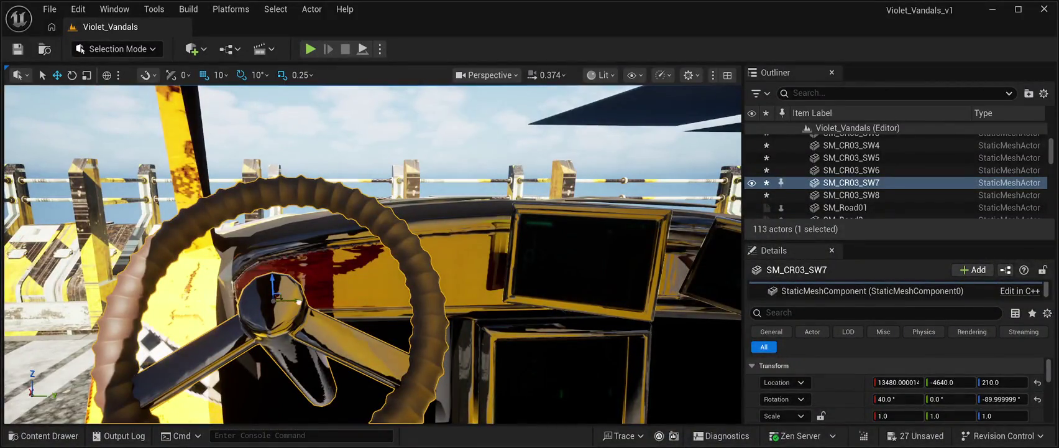
pyautogui.moveTo(339, 300); pyautogui.dragTo(354, 301)
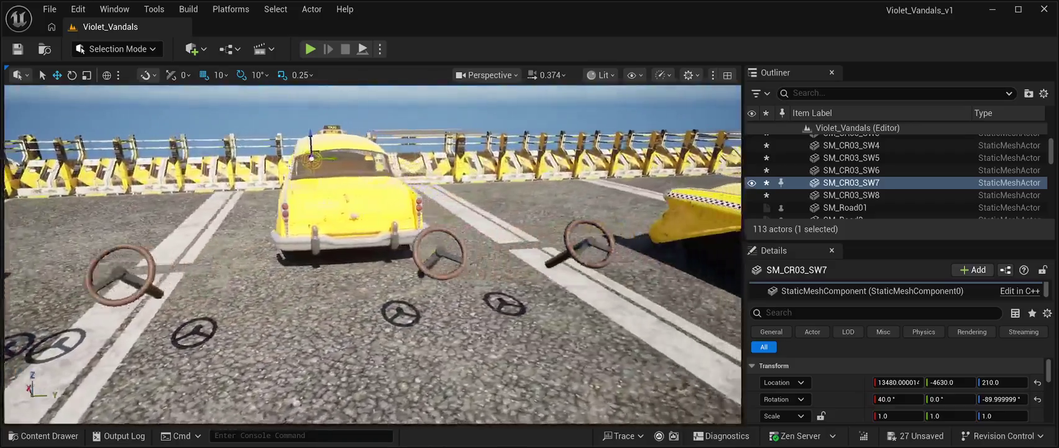
pyautogui.doubleClick(851, 195)
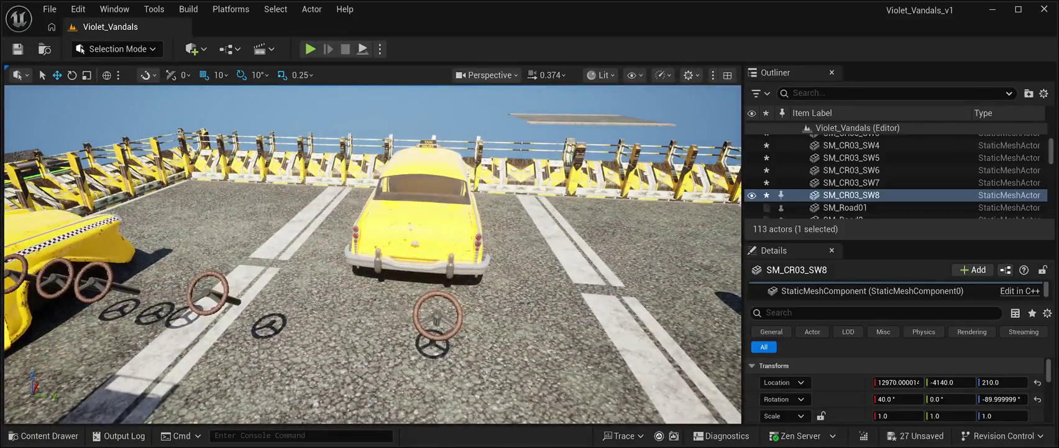
# Carry spare wheel SM_CR03_SW6 to the far taxi and fit it at X 13500, Y -3120, Z 210
pyautogui.click(438, 313)
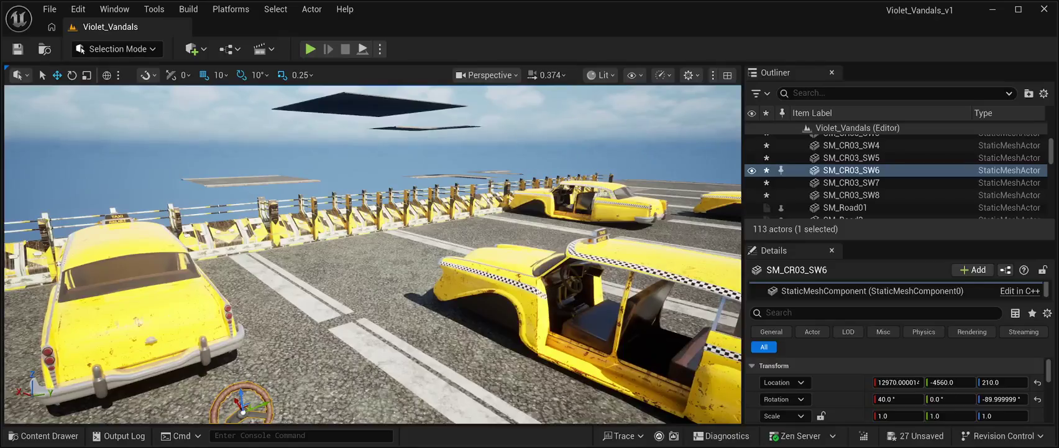
pyautogui.moveTo(243, 402); pyautogui.dragTo(691, 229)
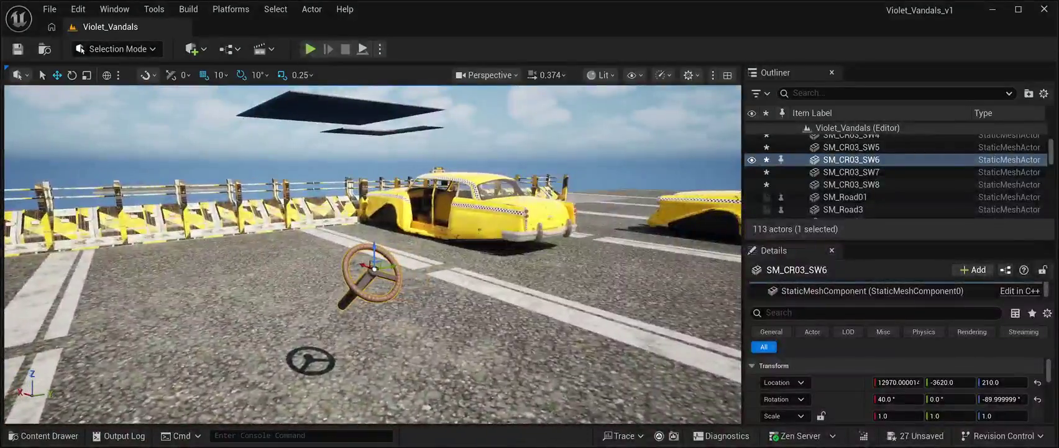
pyautogui.moveTo(372, 266)
pyautogui.mouseDown()
pyautogui.moveTo(544, 220)
pyautogui.moveTo(378, 198)
pyautogui.moveTo(405, 197)
pyautogui.mouseUp()
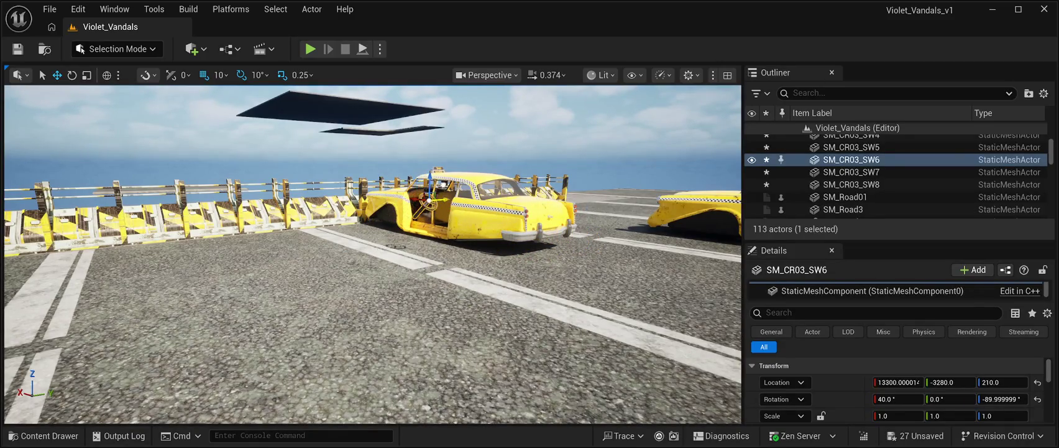
pyautogui.press('f')
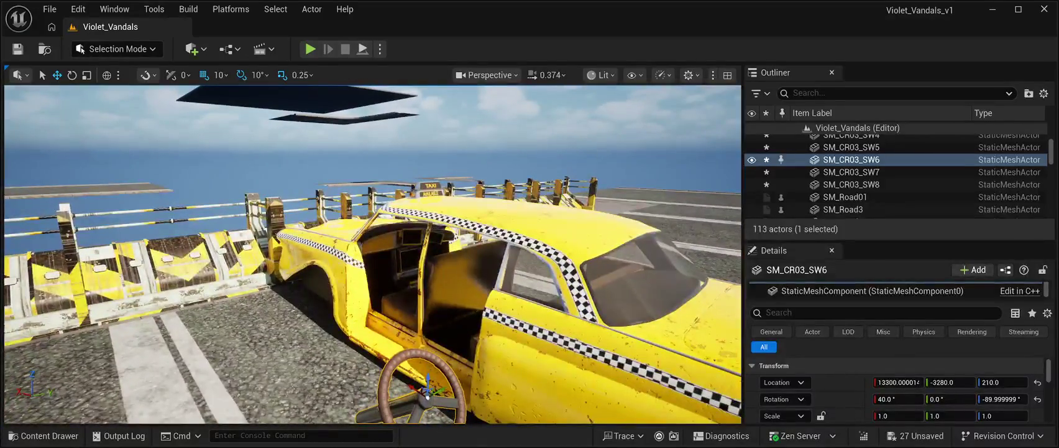
pyautogui.moveTo(427, 389)
pyautogui.mouseDown()
pyautogui.moveTo(339, 361)
pyautogui.moveTo(289, 302)
pyautogui.moveTo(428, 257)
pyautogui.moveTo(480, 256)
pyautogui.mouseUp()
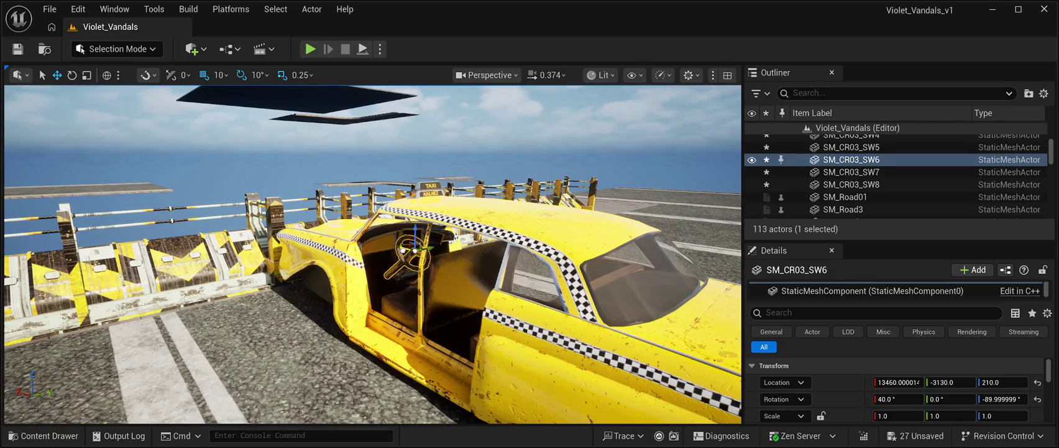
pyautogui.press('f')
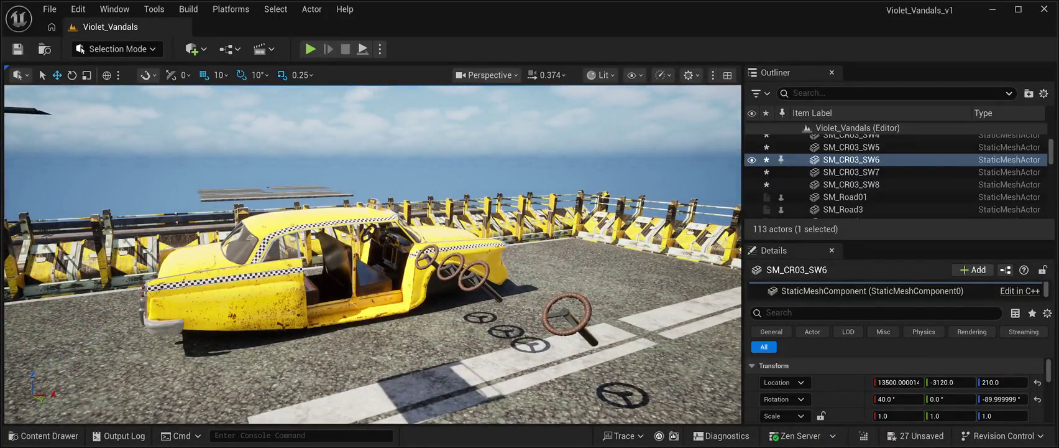
pyautogui.click(428, 255)
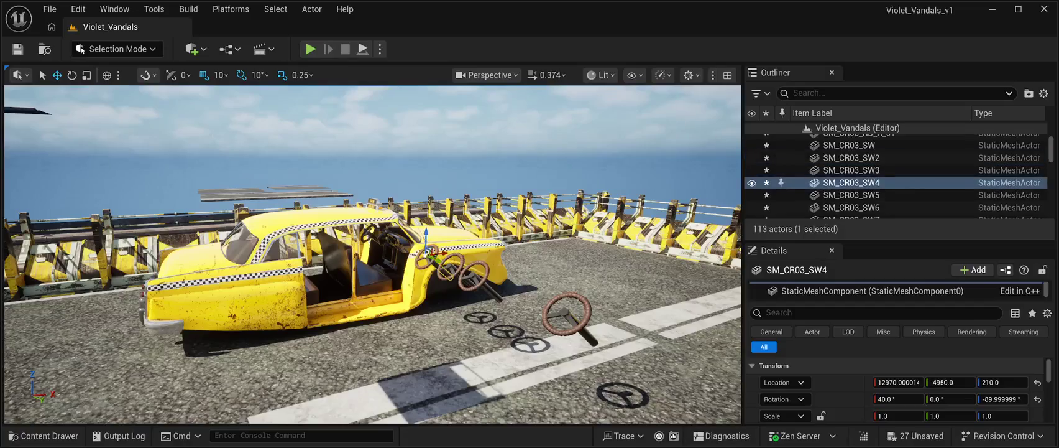
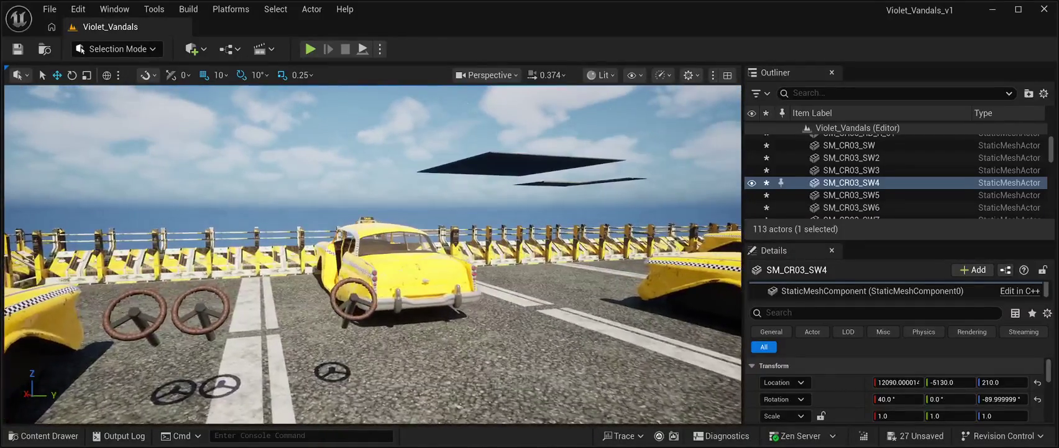
# Move steering wheel SM_CR03_SW5 into the taxi's cabin at 12090, -4100, 210 and save the level
pyautogui.click(851, 194)
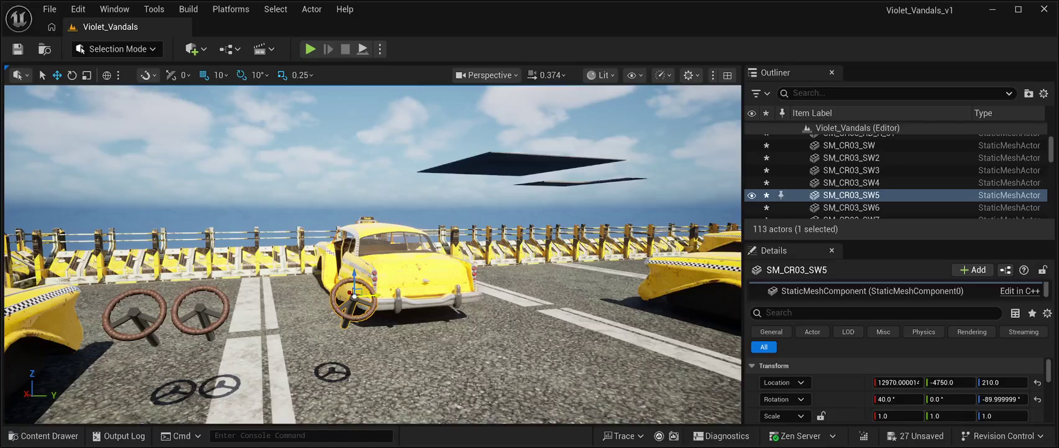
pyautogui.moveTo(367, 294); pyautogui.dragTo(510, 286)
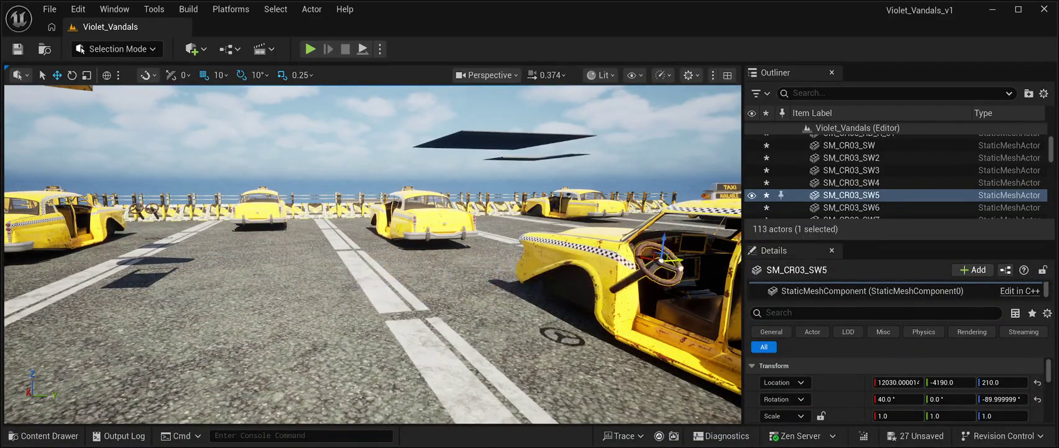
pyautogui.moveTo(306, 283); pyautogui.dragTo(436, 258)
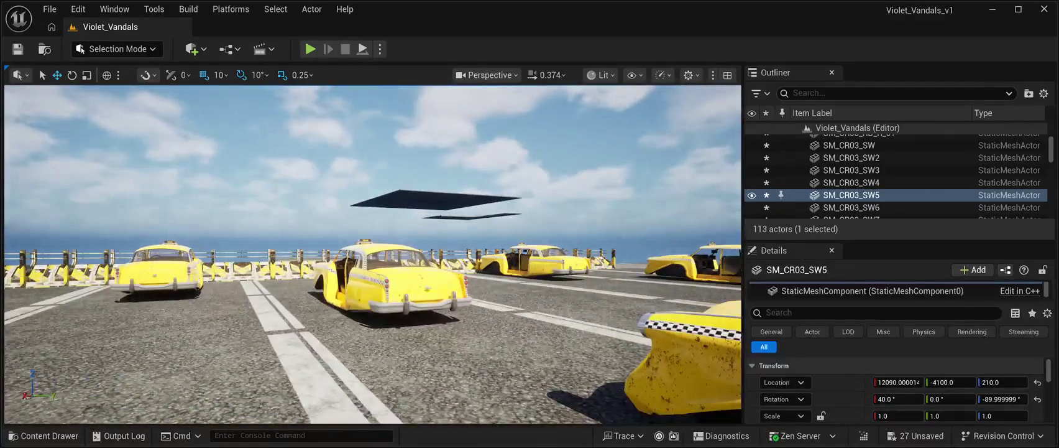
pyautogui.hotkey('ctrl', 's')
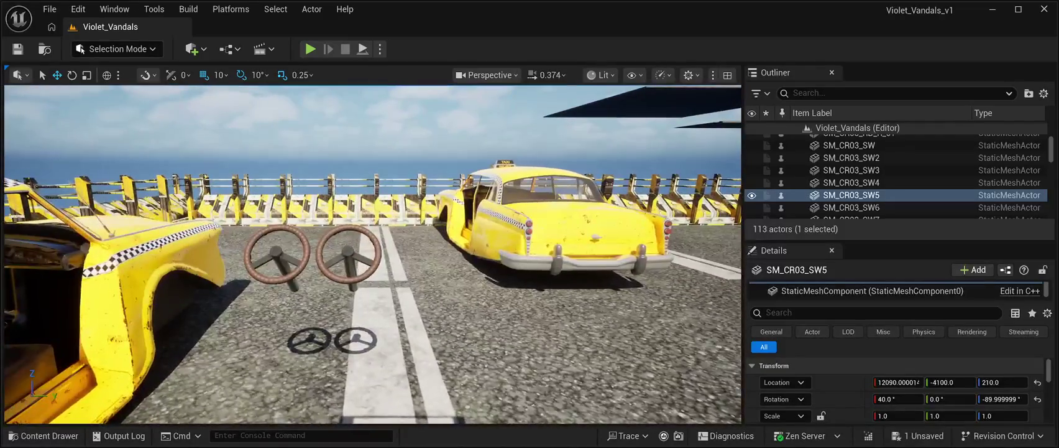
# Set SM_CR03_SW2's Location Y to -60 and slide it in front of another taxi's driver seat
pyautogui.click(852, 157)
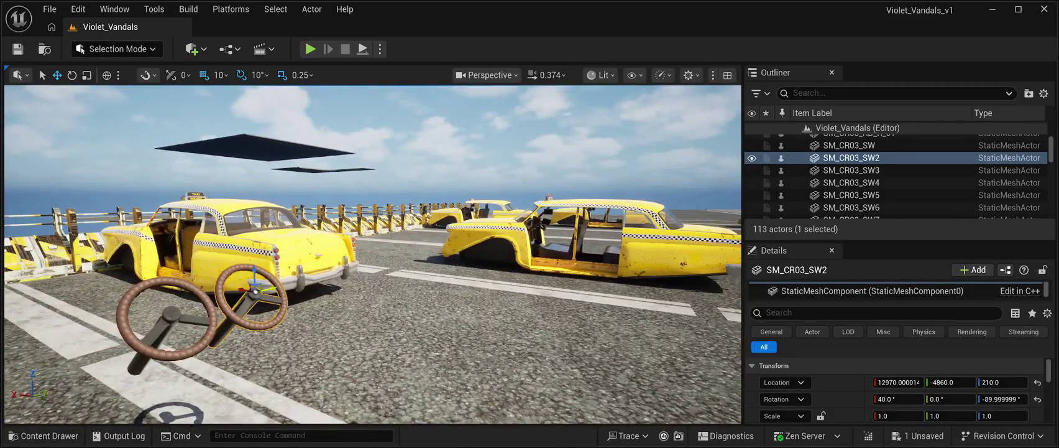
pyautogui.write('-60')
pyautogui.press('Return')
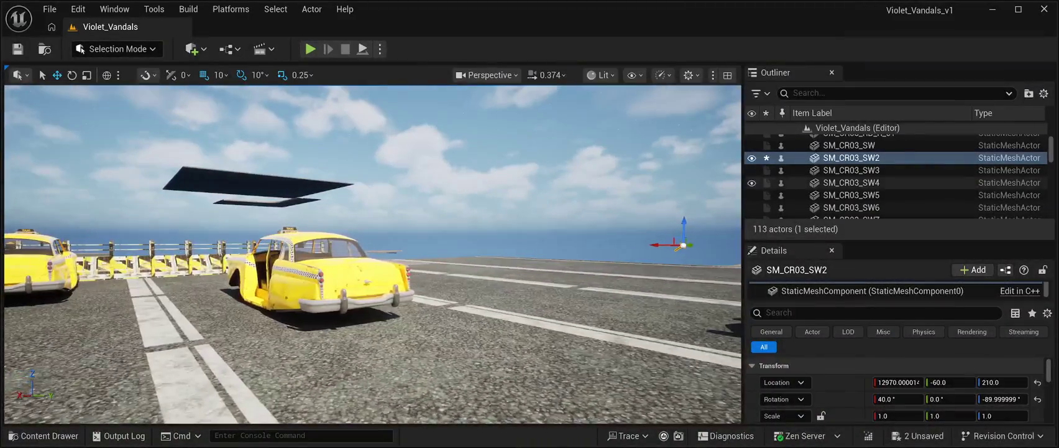
pyautogui.moveTo(895, 382); pyautogui.dragTo(914, 381)
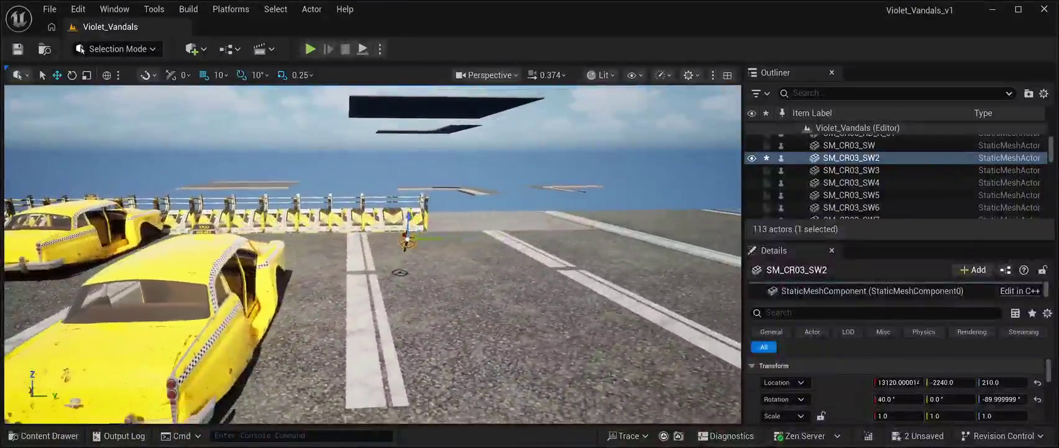
pyautogui.moveTo(410, 239); pyautogui.dragTo(258, 237)
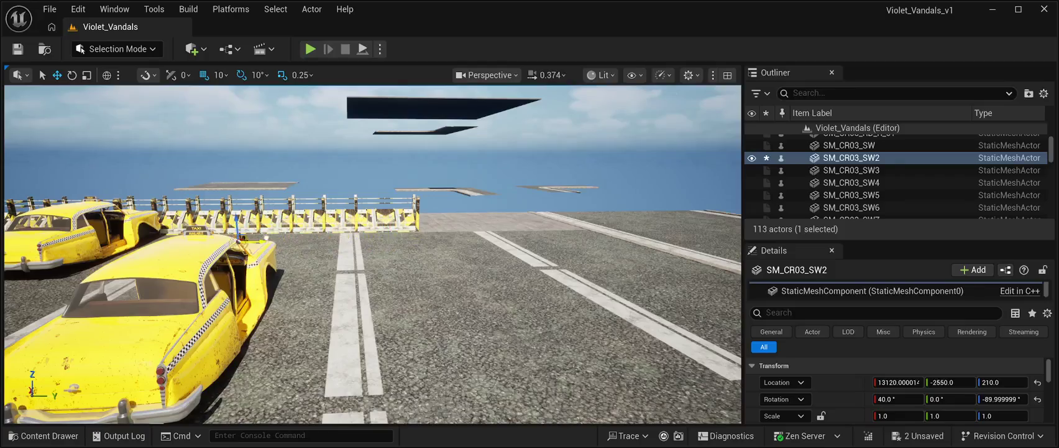
pyautogui.moveTo(187, 241); pyautogui.dragTo(180, 241)
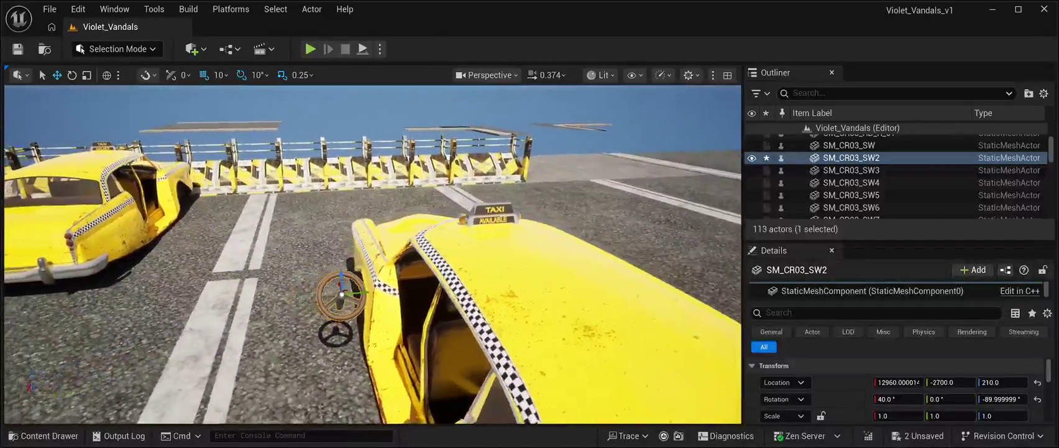
pyautogui.moveTo(379, 288); pyautogui.dragTo(455, 284)
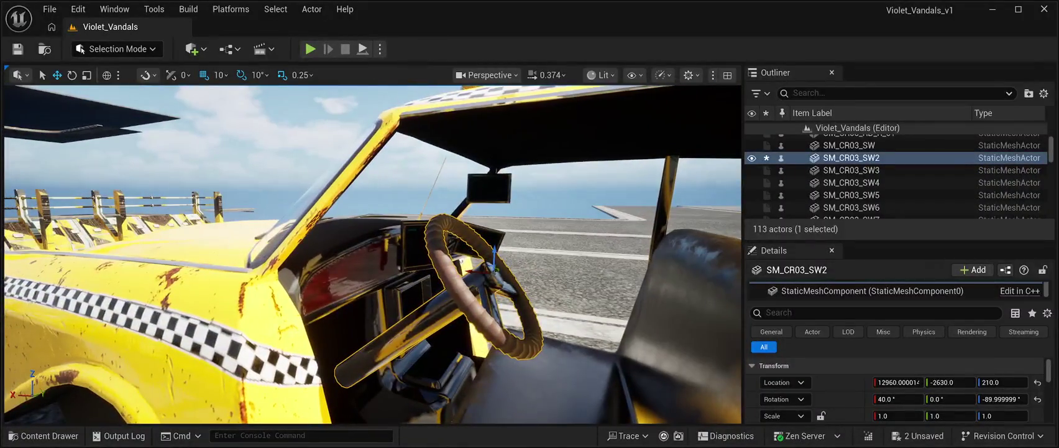
pyautogui.moveTo(494, 269); pyautogui.dragTo(449, 266)
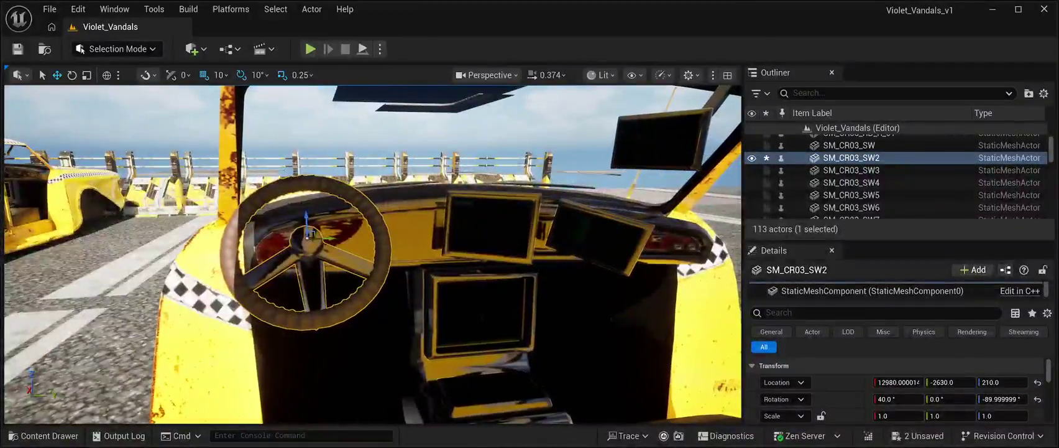
pyautogui.moveTo(309, 235); pyautogui.dragTo(355, 237)
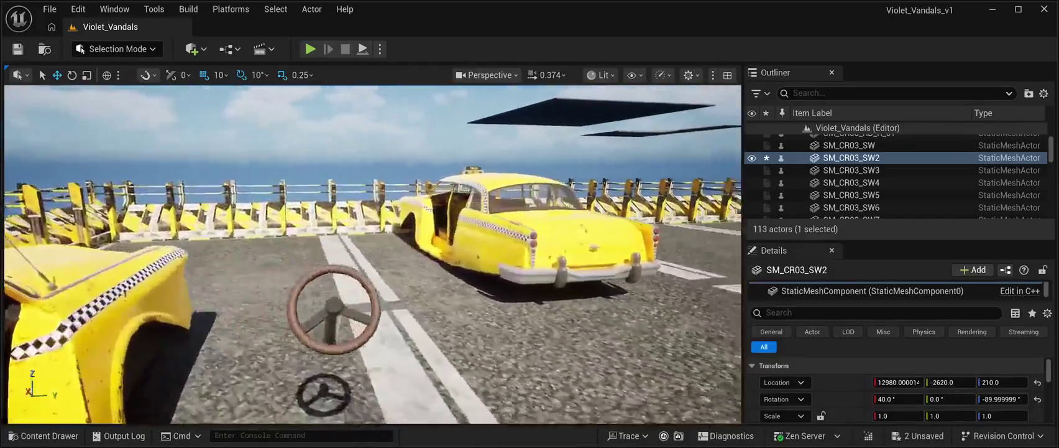
pyautogui.click(851, 170)
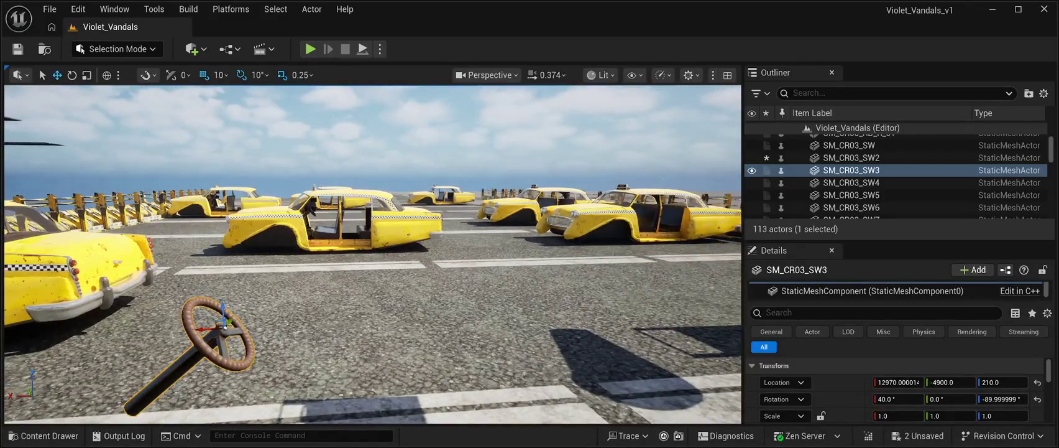
# Slide SM_CR03_SW3 along X and Y into the taxi's cabin at 12090, -3630, 210
pyautogui.moveTo(471, 285); pyautogui.dragTo(641, 224)
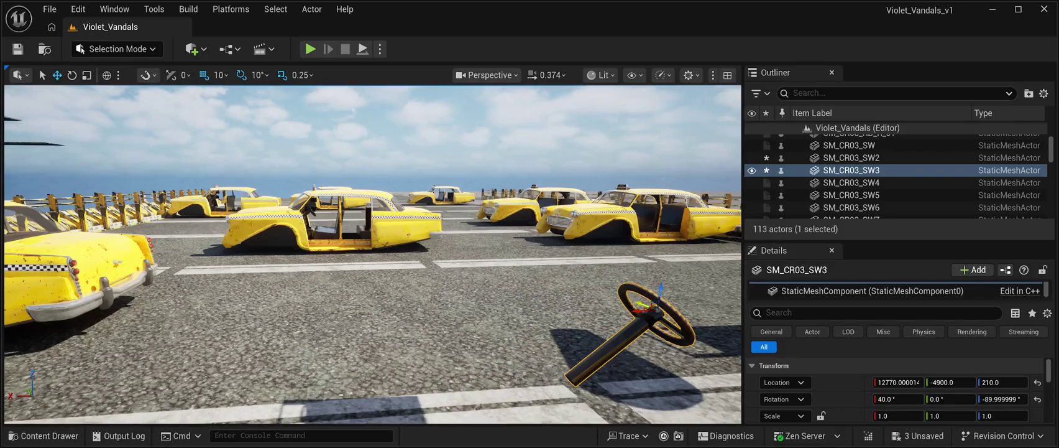
pyautogui.moveTo(598, 219); pyautogui.dragTo(612, 218)
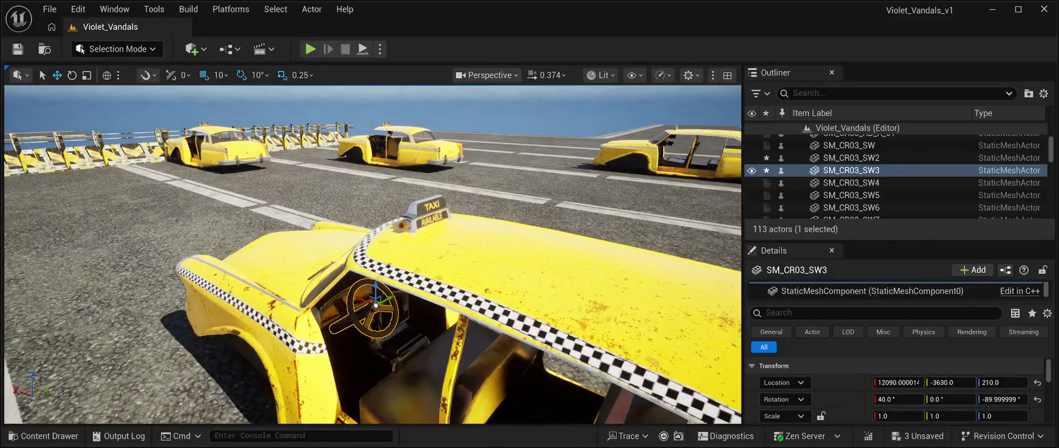
# Duplicate the steering wheel and set the copy's Location Y to -2120 inside another taxi's cabin
pyautogui.hotkey('ctrl', 'd')
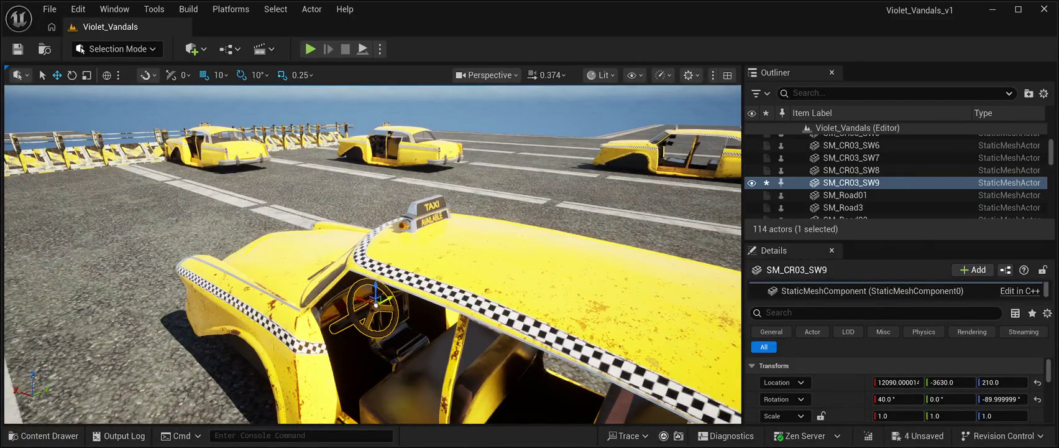
pyautogui.write('-2120')
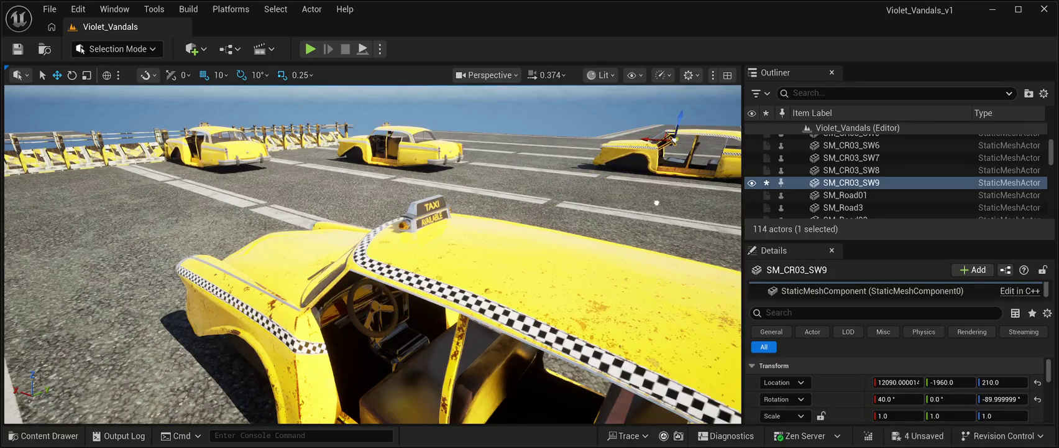
pyautogui.press('Return')
pyautogui.press('f')
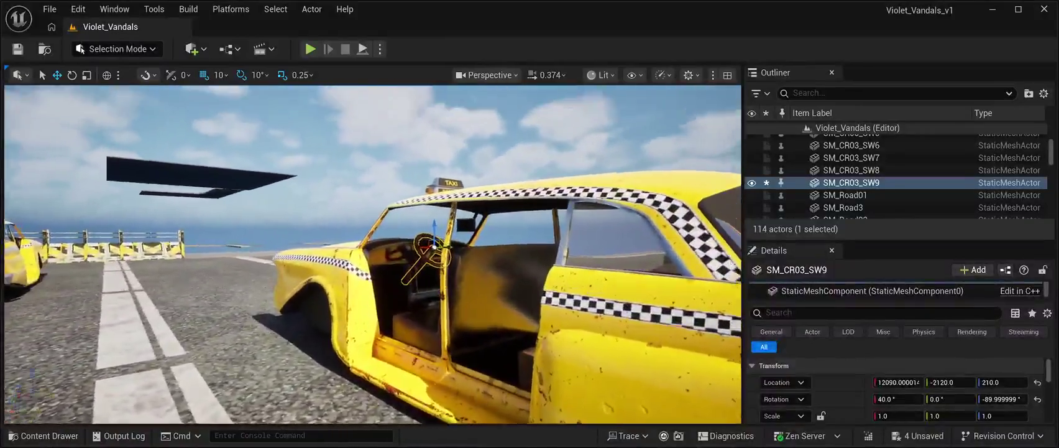
pyautogui.moveTo(373, 249); pyautogui.dragTo(484, 248)
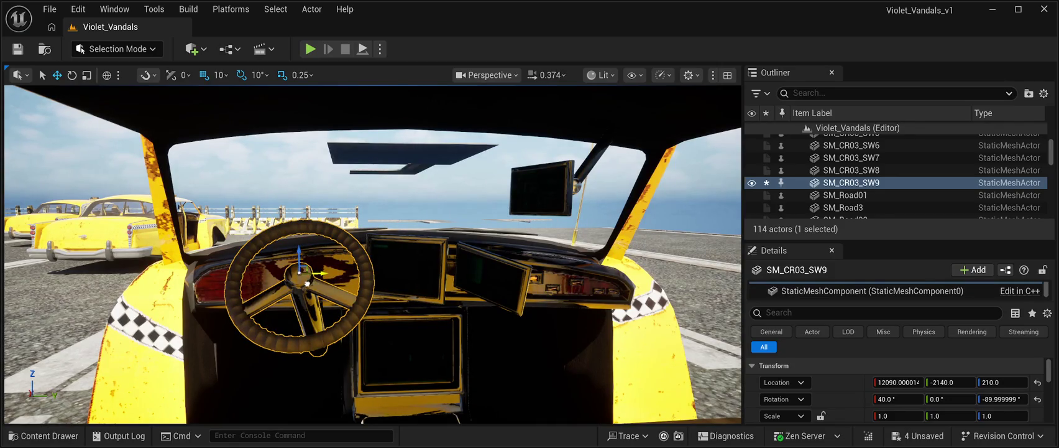
pyautogui.moveTo(307, 284); pyautogui.dragTo(397, 285)
pyautogui.hotkey('ctrl', 'z')
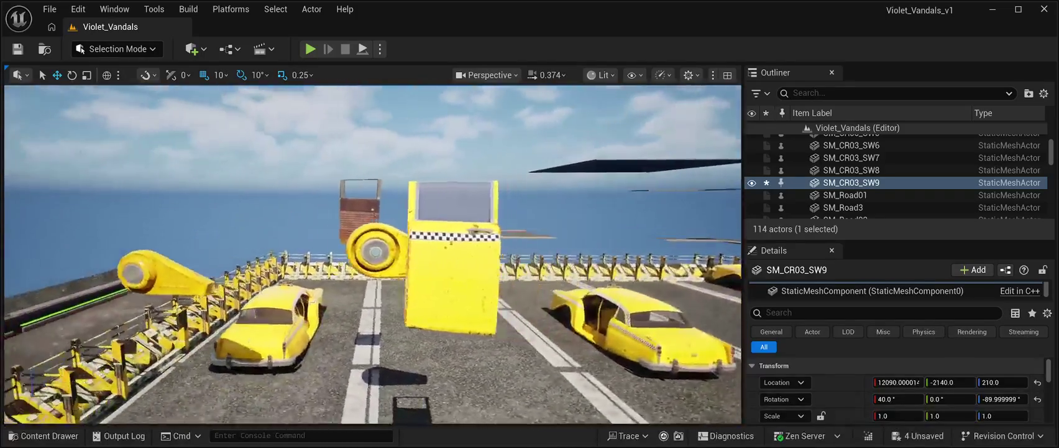
pyautogui.click(342, 261)
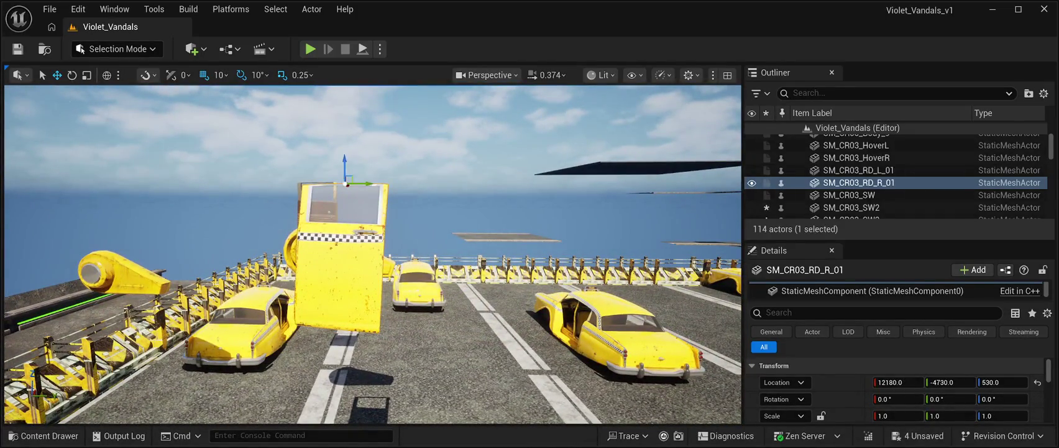
# Duplicate the right taxi door repeatedly along the row of spare doors, then frame SM_CR03_RD_R_01
pyautogui.hotkey('ctrl', 'd')
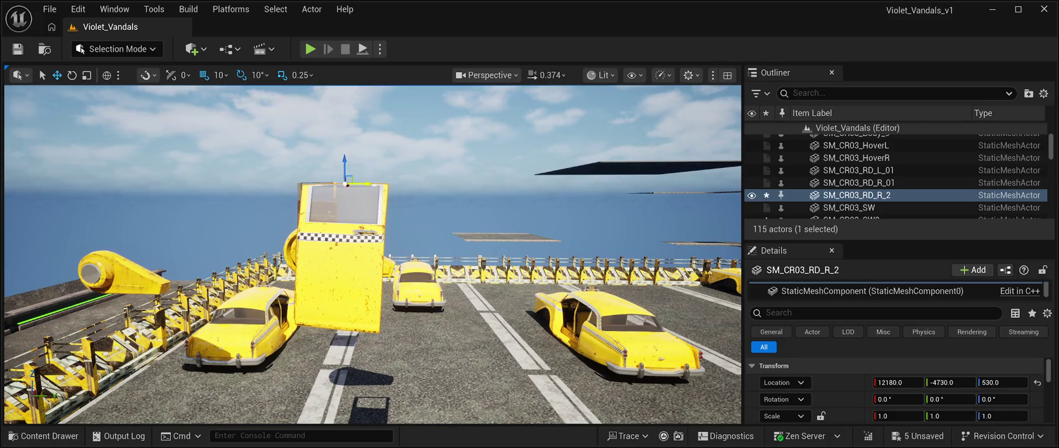
pyautogui.moveTo(364, 184); pyautogui.dragTo(475, 184)
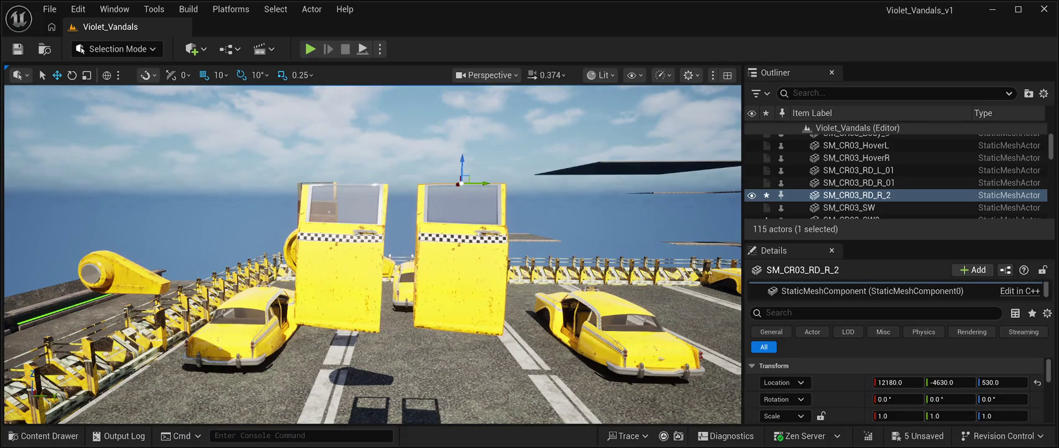
pyautogui.hotkey('ctrl', 'd')
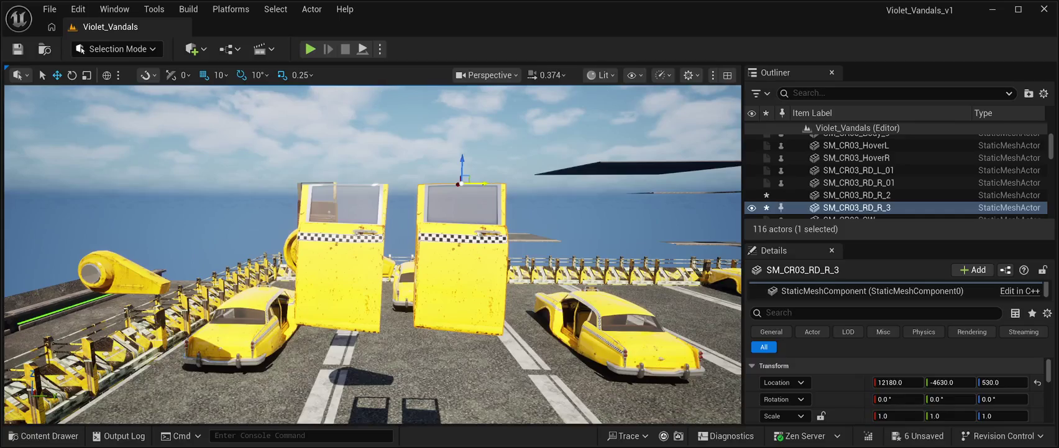
pyautogui.moveTo(476, 184); pyautogui.dragTo(625, 184)
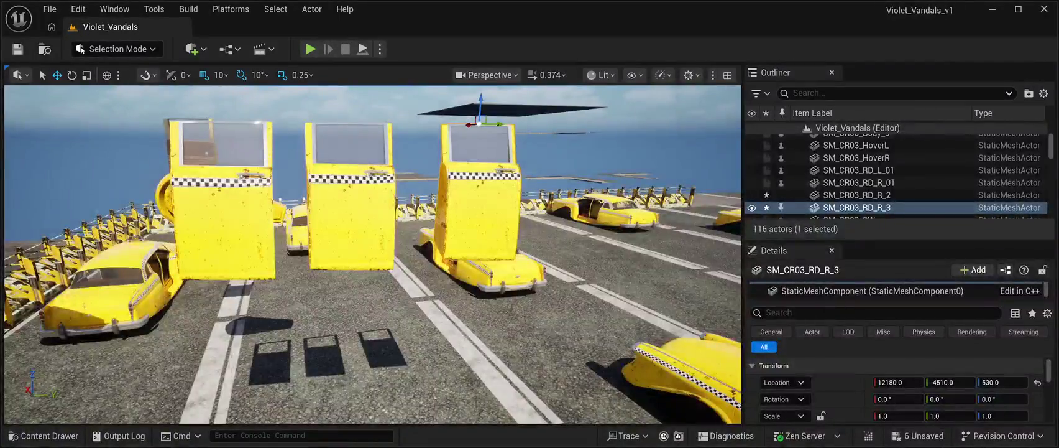
pyautogui.hotkey('ctrl', 'd')
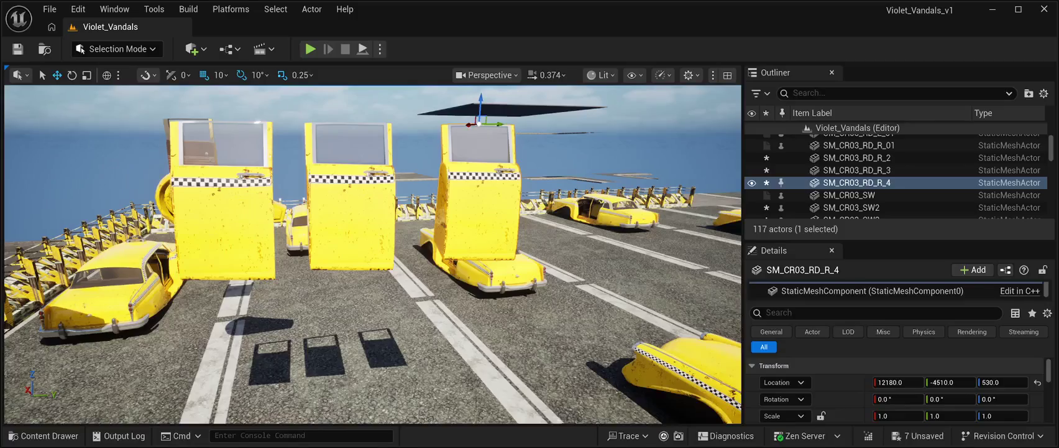
pyautogui.moveTo(491, 124); pyautogui.dragTo(596, 124)
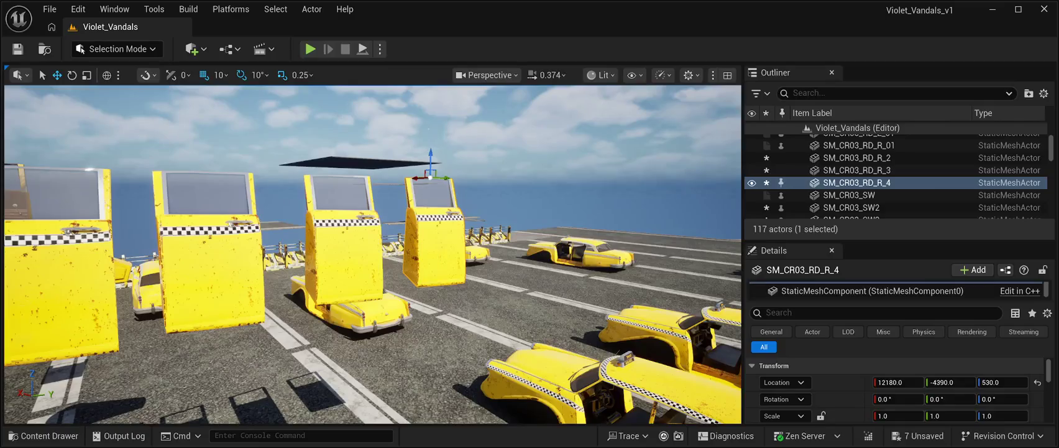
pyautogui.hotkey('ctrl', 'd')
pyautogui.moveTo(443, 178); pyautogui.dragTo(497, 178)
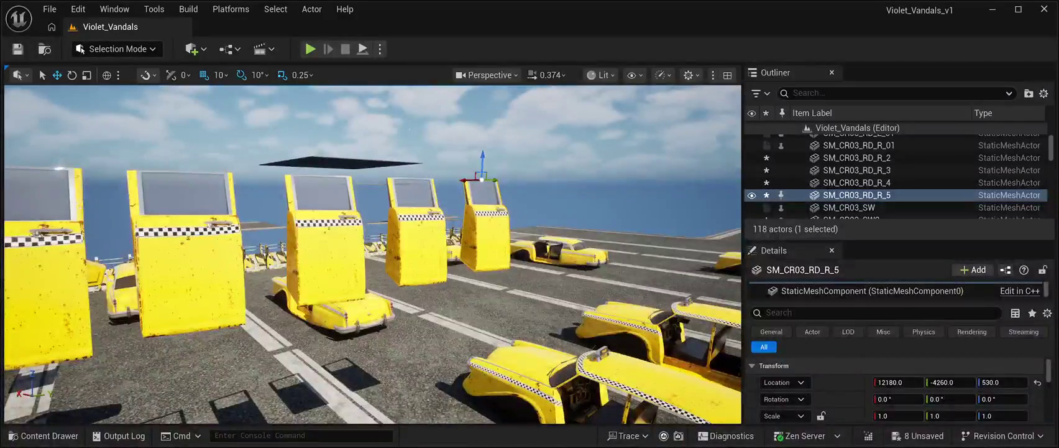
pyautogui.hotkey('ctrl', 'd')
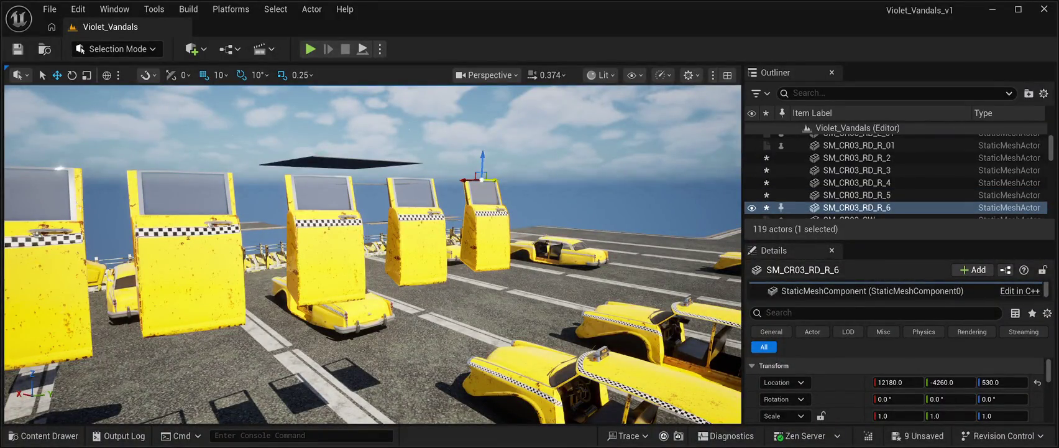
pyautogui.moveTo(494, 180); pyautogui.dragTo(560, 181)
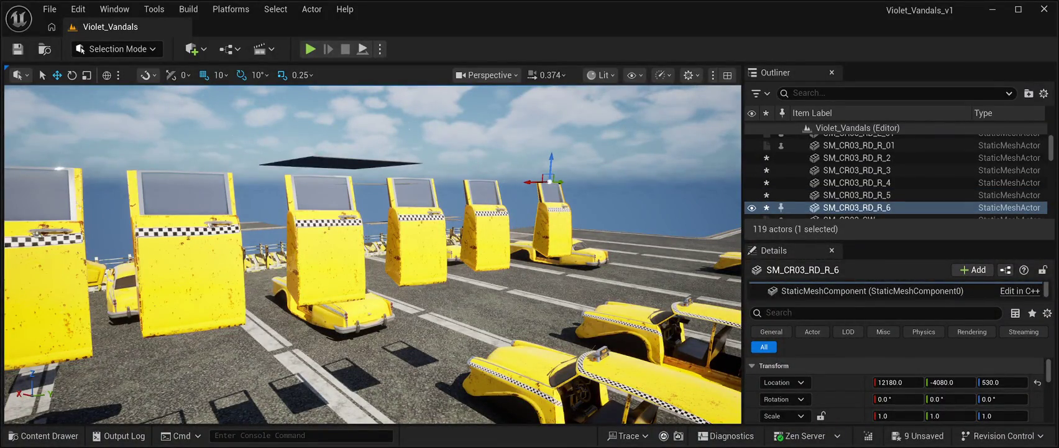
pyautogui.hotkey('ctrl', 'd')
pyautogui.moveTo(560, 182); pyautogui.dragTo(622, 183)
pyautogui.click(47, 280)
pyautogui.press('f')
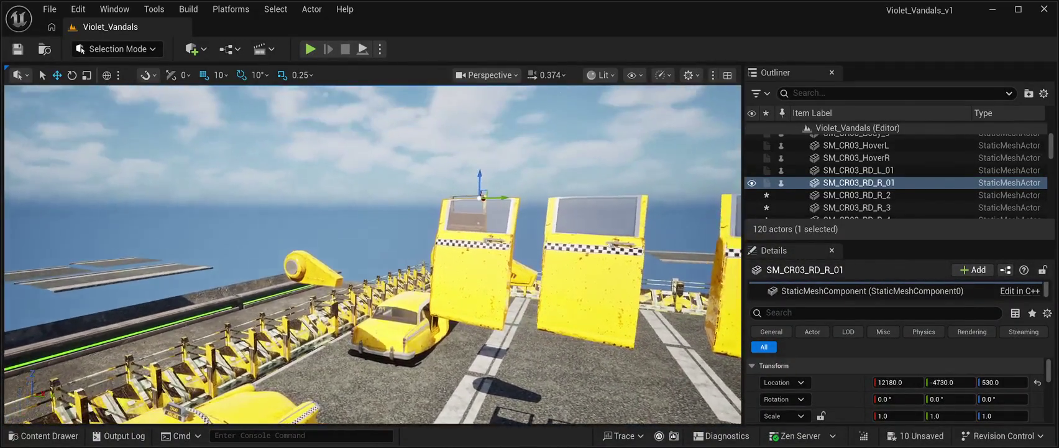
# Lower door SM_CR03_RD_R_01 and rotate it about 90° around its vertical axis
pyautogui.moveTo(480, 187); pyautogui.dragTo(480, 280)
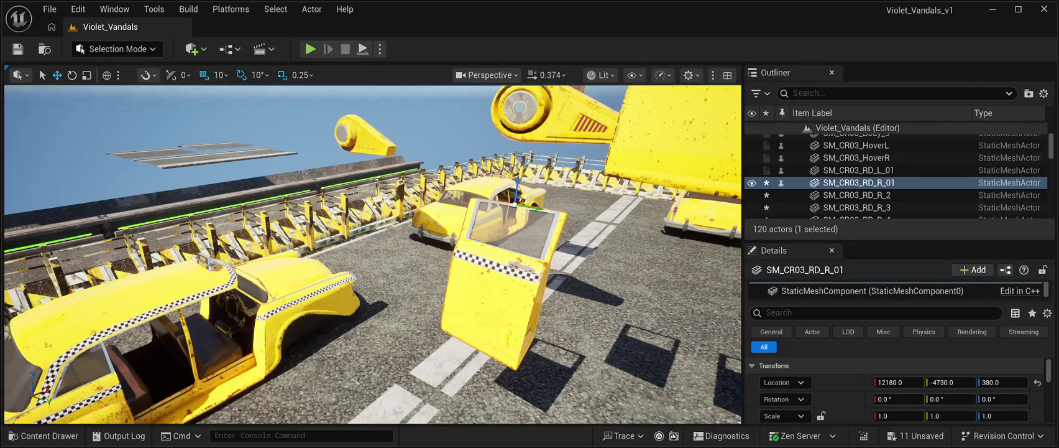
pyautogui.click(71, 75)
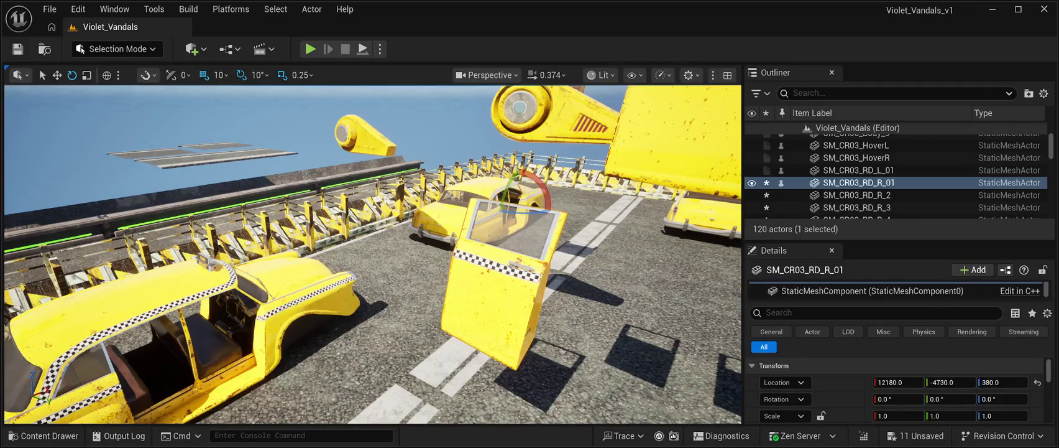
pyautogui.moveTo(528, 210)
pyautogui.mouseDown()
pyautogui.moveTo(554, 213)
pyautogui.moveTo(538, 217)
pyautogui.mouseUp()
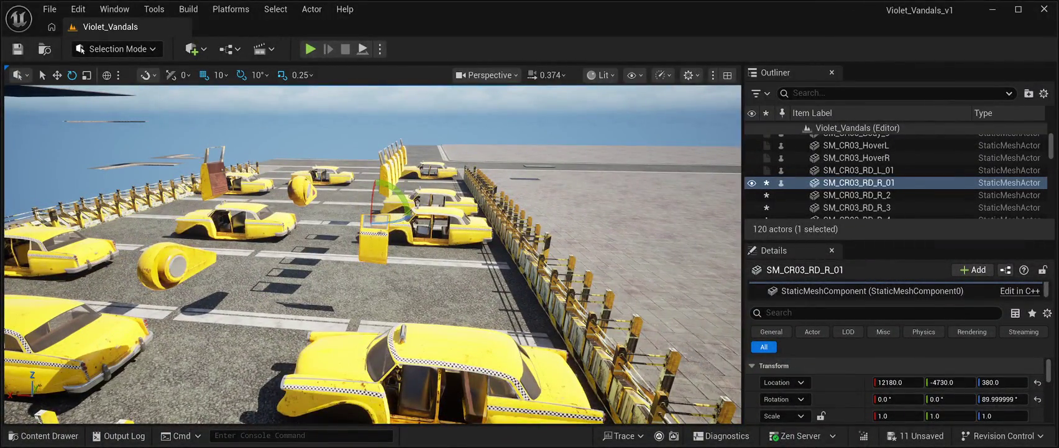
pyautogui.hotkey('ctrl', 'space')
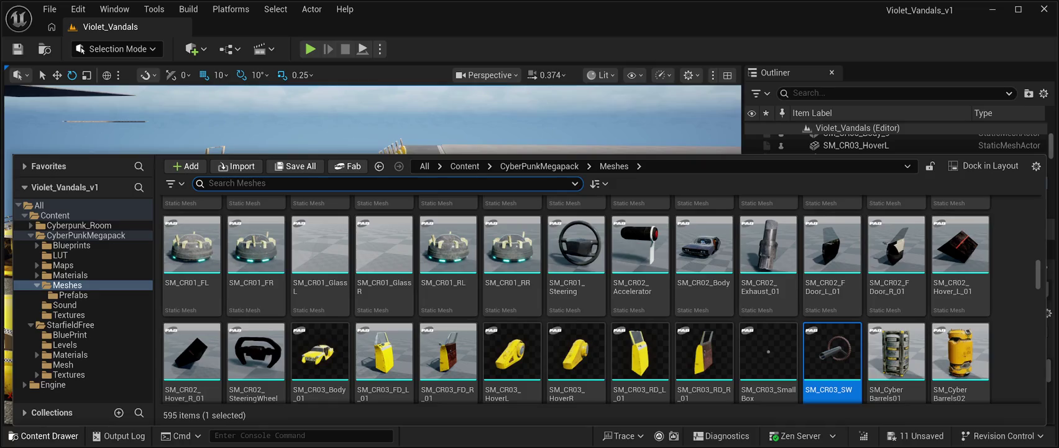
pyautogui.hotkey('ctrl', 'space')
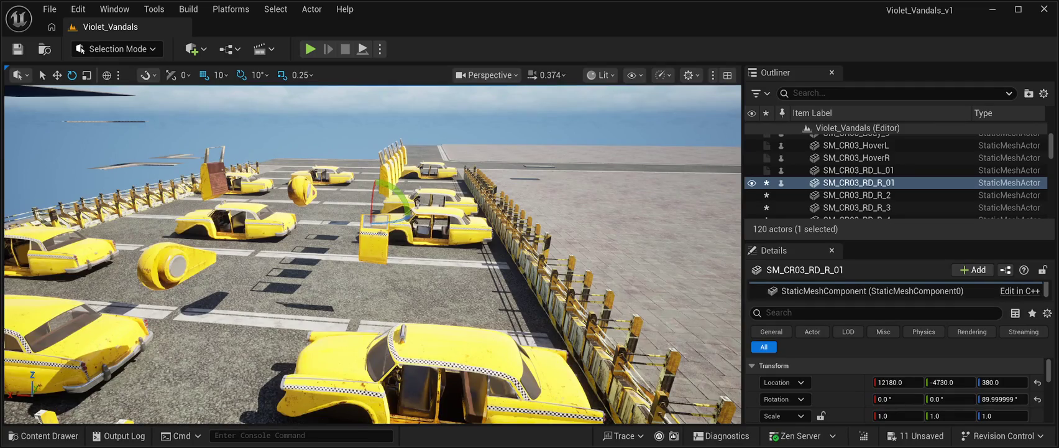
# Move the door into the taxi body's right door opening at 11980, -5160, 240
pyautogui.click(57, 74)
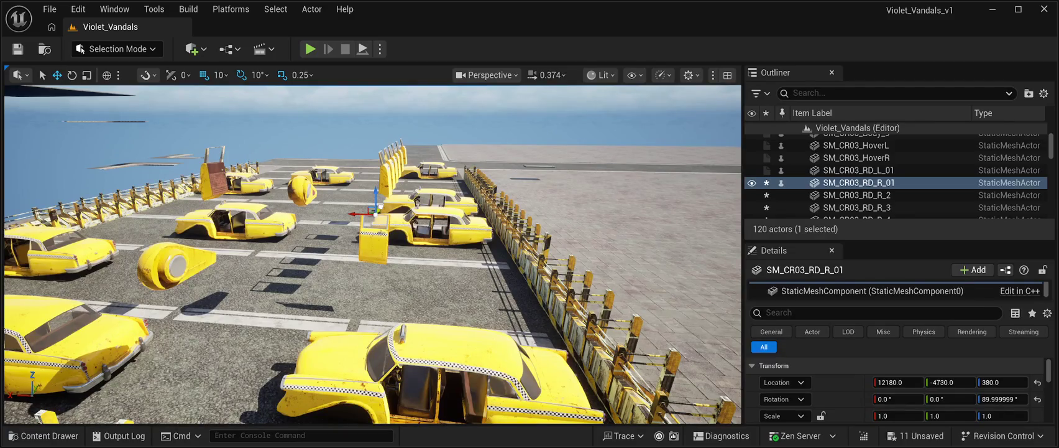
pyautogui.moveTo(374, 211)
pyautogui.mouseDown()
pyautogui.moveTo(318, 306)
pyautogui.moveTo(465, 322)
pyautogui.mouseUp()
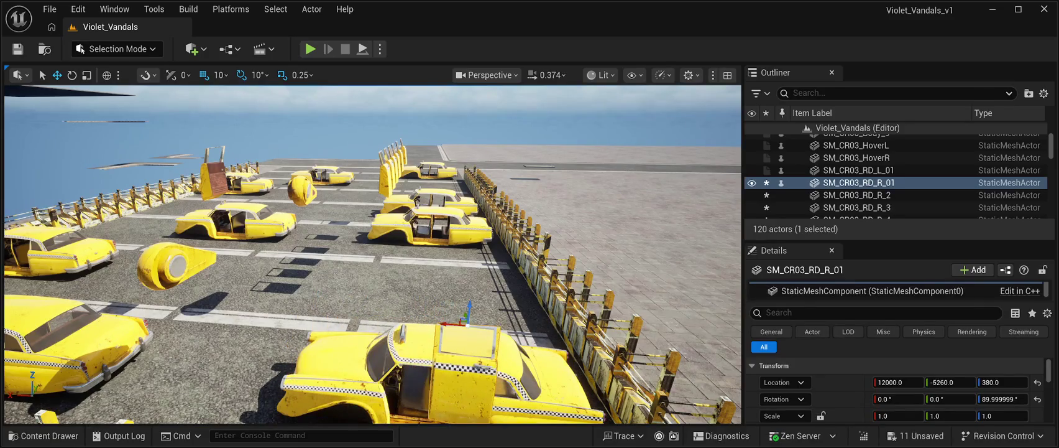
pyautogui.press('f')
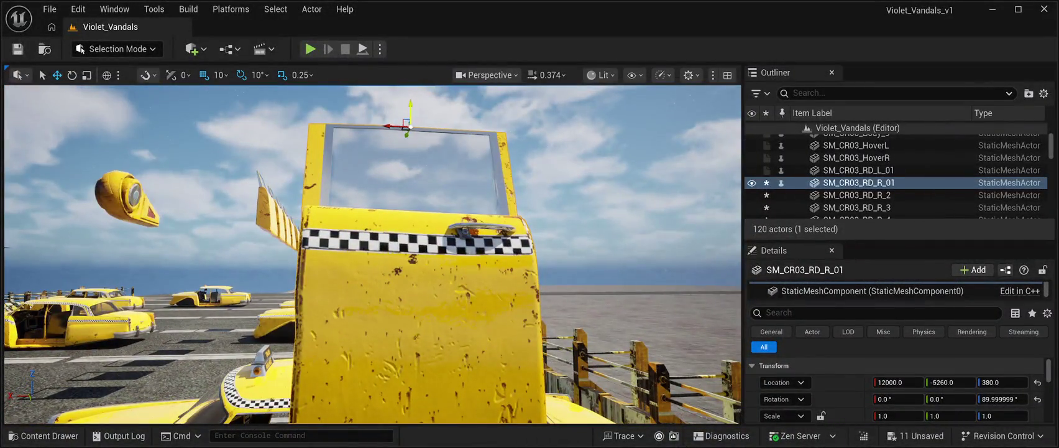
pyautogui.moveTo(410, 109); pyautogui.dragTo(415, 329)
pyautogui.press('f')
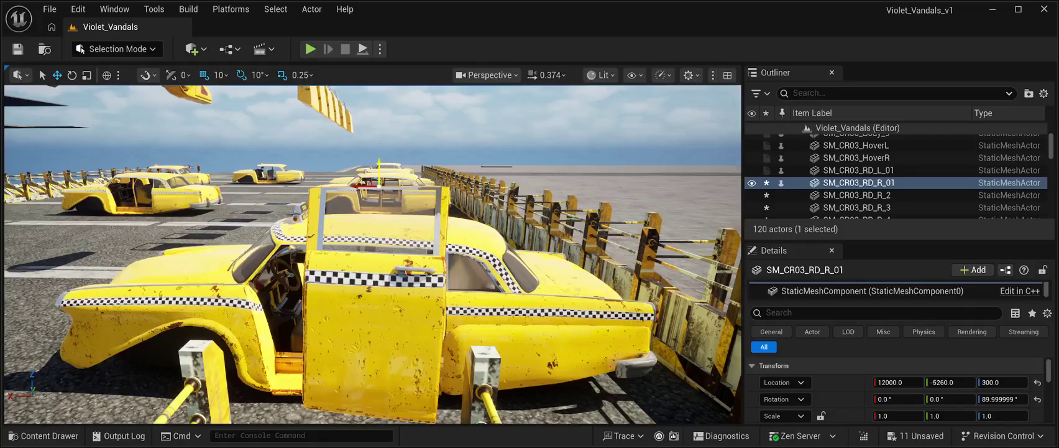
pyautogui.moveTo(379, 171); pyautogui.dragTo(389, 222)
pyautogui.press('w')
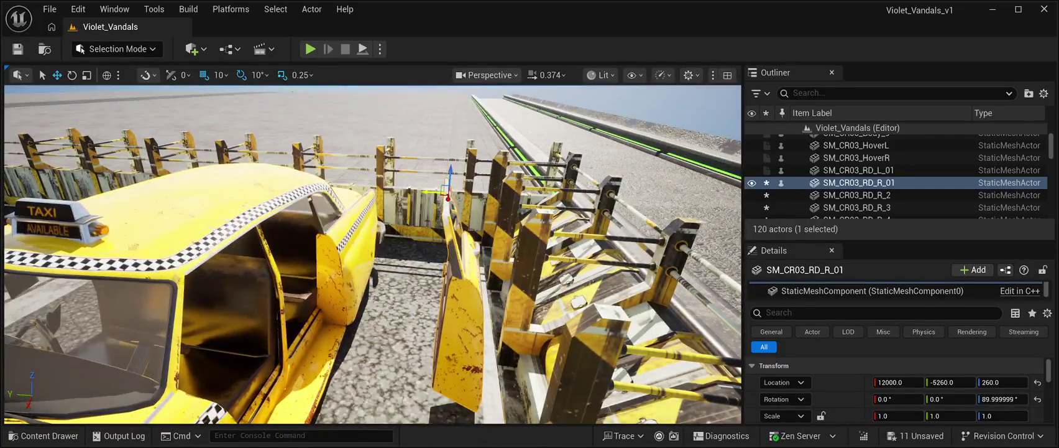
pyautogui.moveTo(440, 191); pyautogui.dragTo(301, 185)
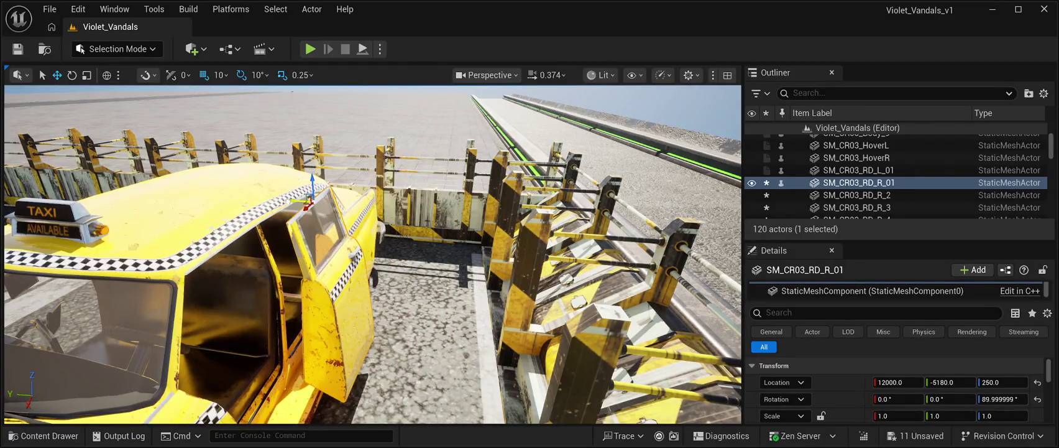
pyautogui.moveTo(307, 200)
pyautogui.mouseDown()
pyautogui.moveTo(280, 201)
pyautogui.moveTo(324, 213)
pyautogui.mouseUp()
pyautogui.press('s')
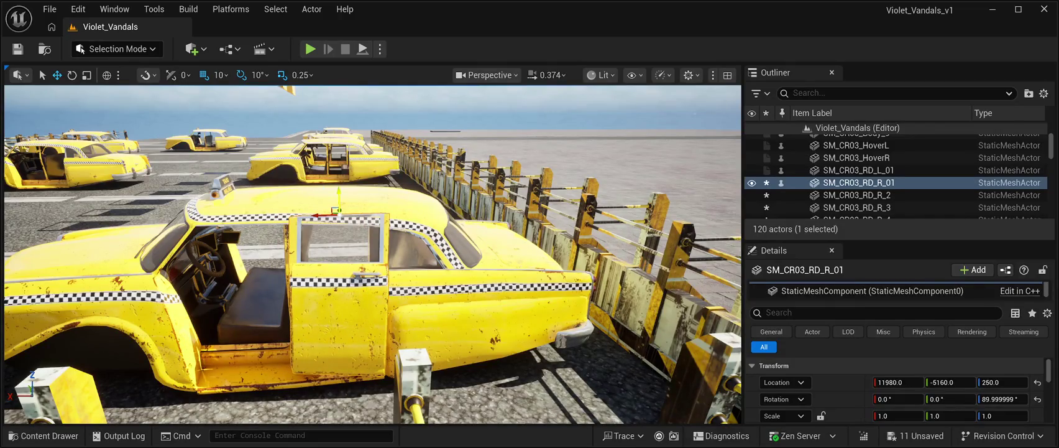
pyautogui.moveTo(337, 197); pyautogui.dragTo(337, 203)
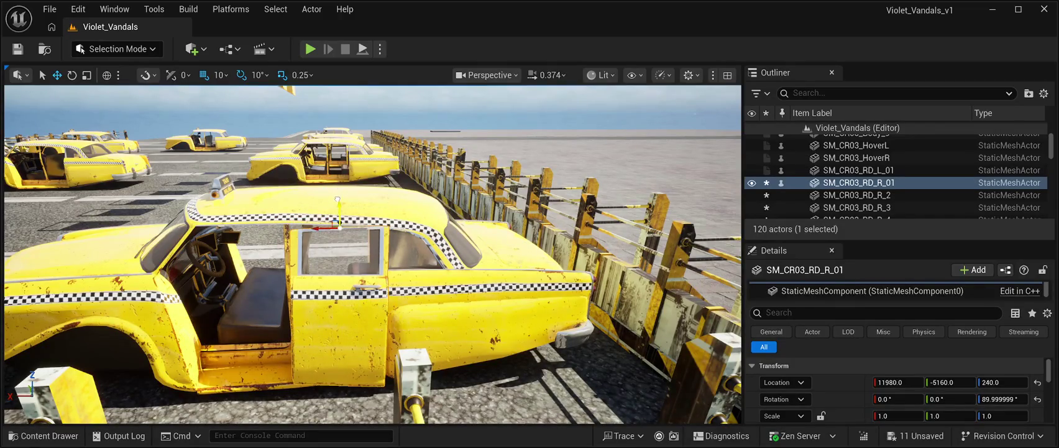
# Rotate the door to 87° on Z so it sits slightly ajar, then nudge it along the taxi
pyautogui.press('f')
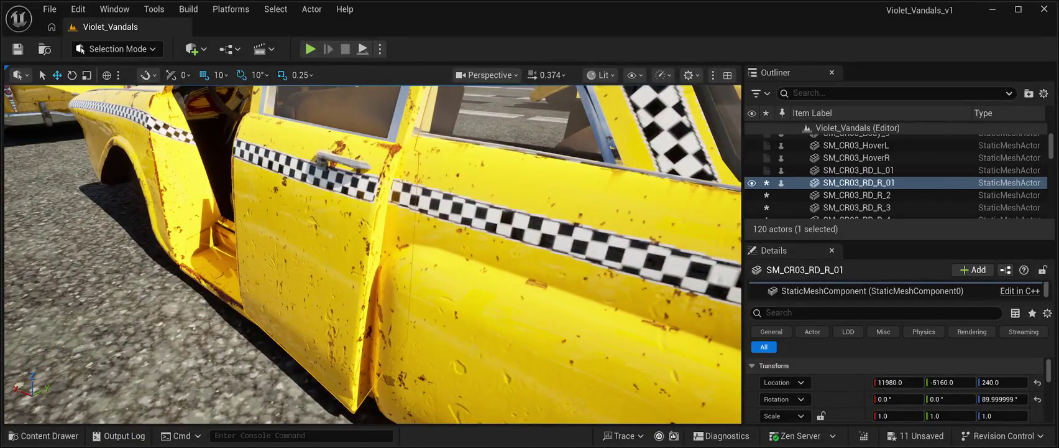
pyautogui.press('e')
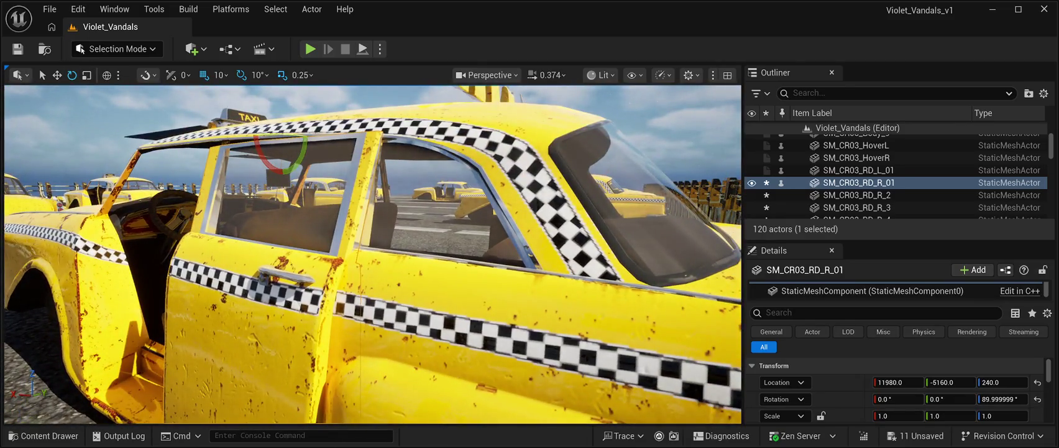
pyautogui.moveTo(281, 135); pyautogui.dragTo(281, 135)
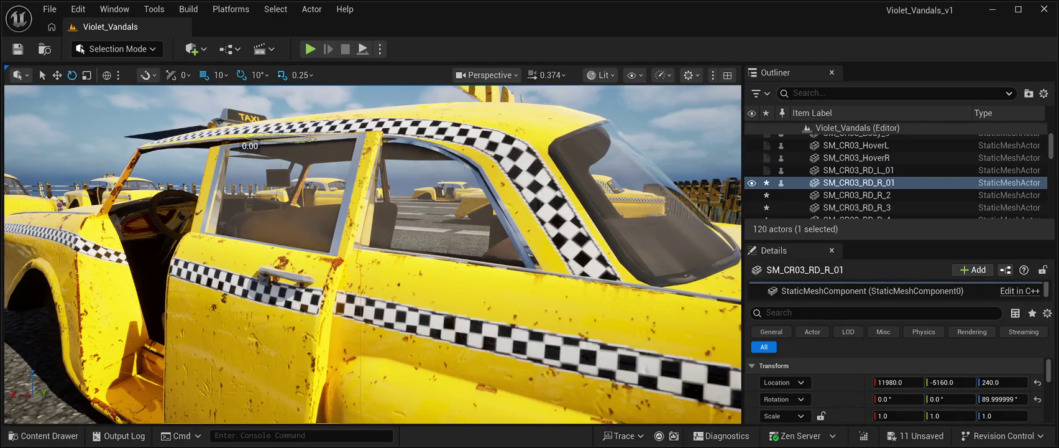
pyautogui.moveTo(281, 134); pyautogui.dragTo(281, 135)
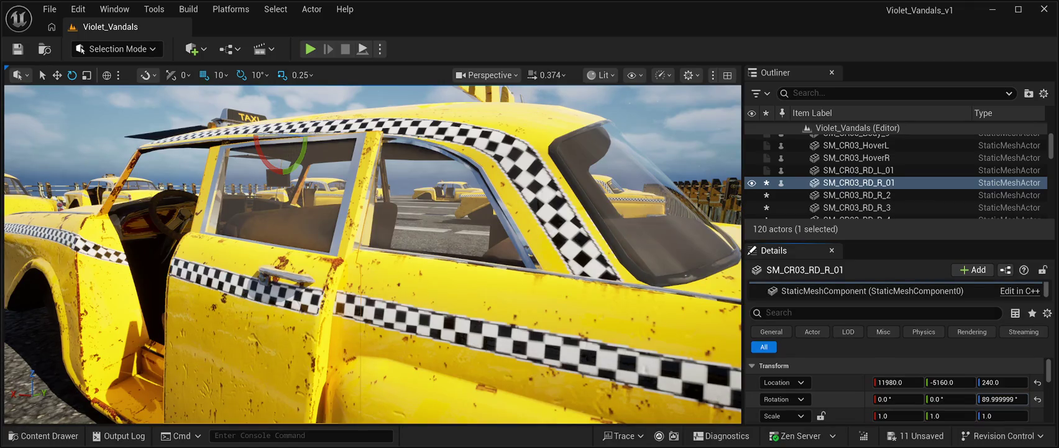
pyautogui.moveTo(1002, 399); pyautogui.dragTo(995, 398)
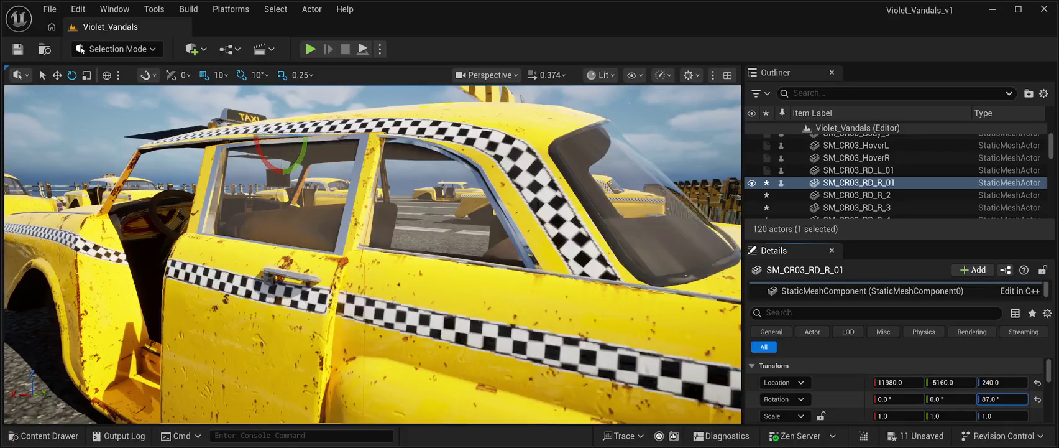
pyautogui.moveTo(373, 249)
pyautogui.mouseDown()
pyautogui.moveTo(351, 305)
pyautogui.moveTo(339, 267)
pyautogui.mouseUp()
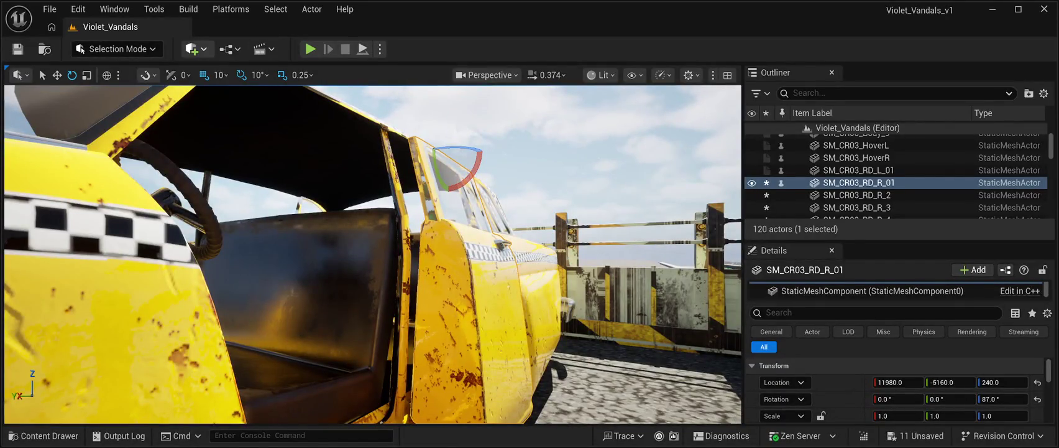
pyautogui.click(56, 75)
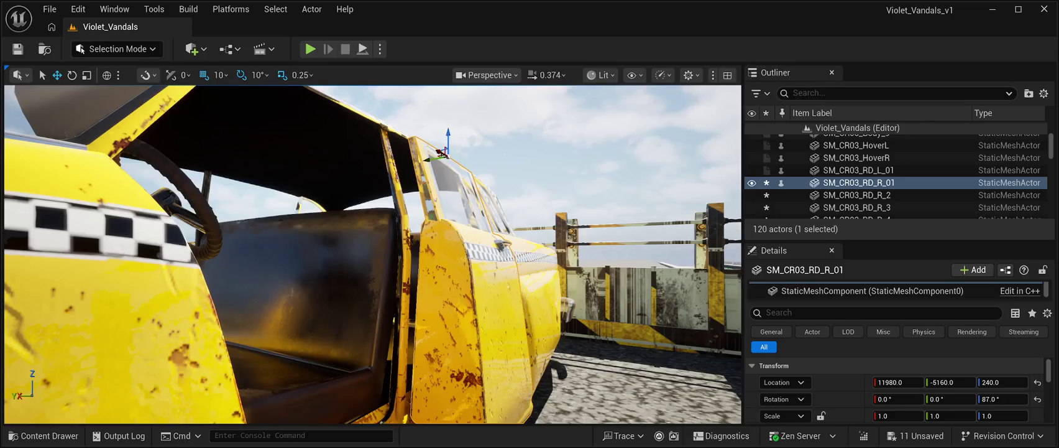
pyautogui.moveTo(435, 157)
pyautogui.mouseDown()
pyautogui.moveTo(416, 160)
pyautogui.moveTo(435, 157)
pyautogui.mouseUp()
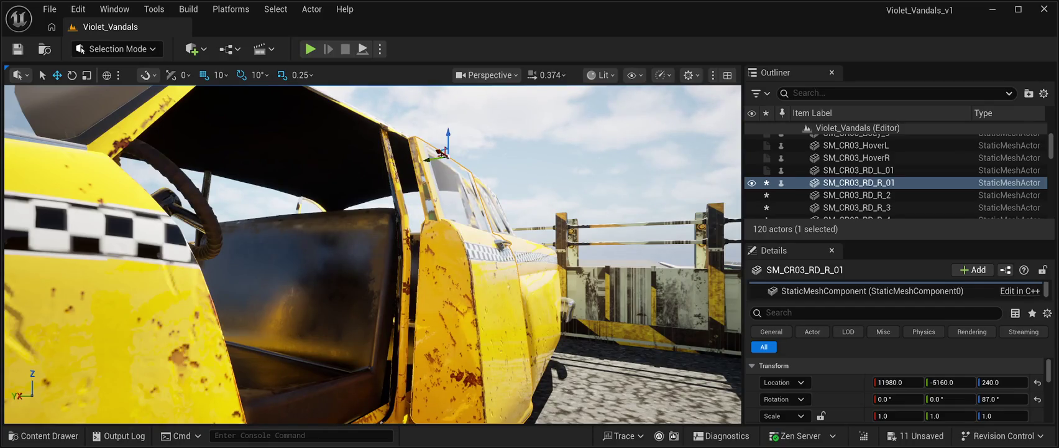
# Test swinging the door to 97° and back to 87°, then shift it sideways in the opening
pyautogui.press('e')
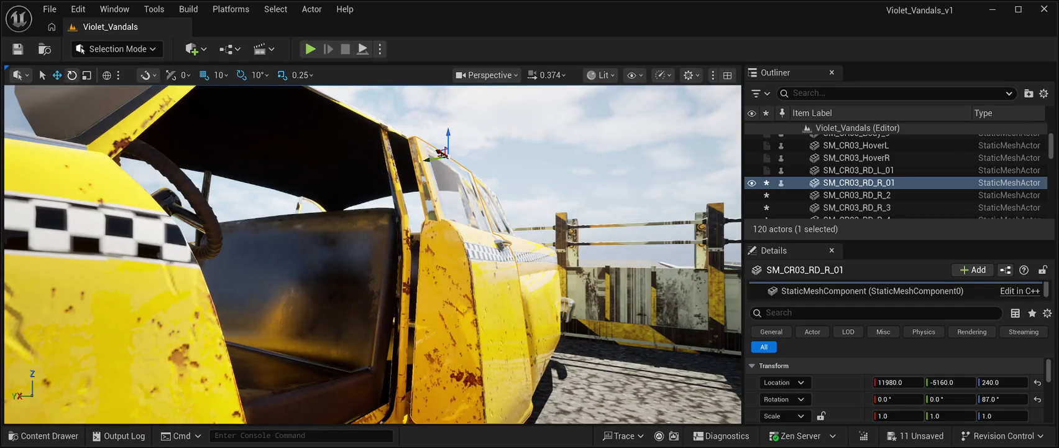
pyautogui.moveTo(441, 152); pyautogui.dragTo(386, 161)
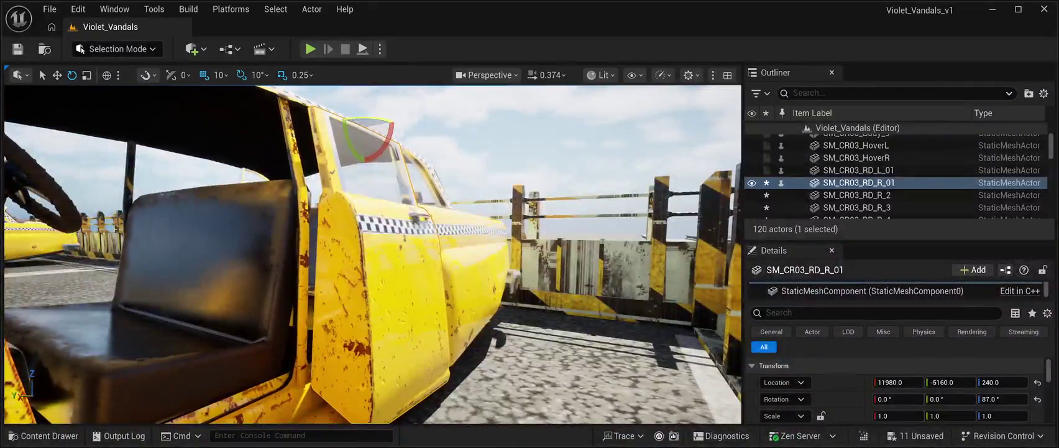
pyautogui.moveTo(373, 121); pyautogui.dragTo(398, 122)
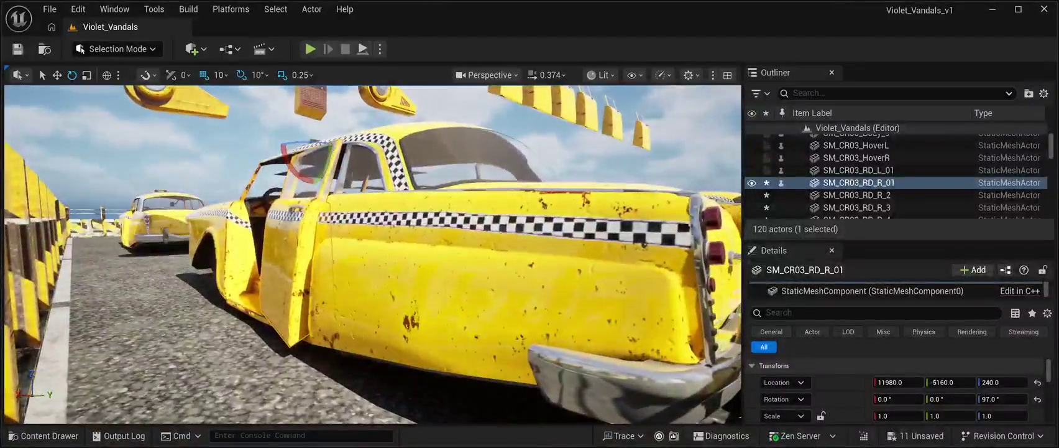
pyautogui.moveTo(304, 145); pyautogui.dragTo(279, 144)
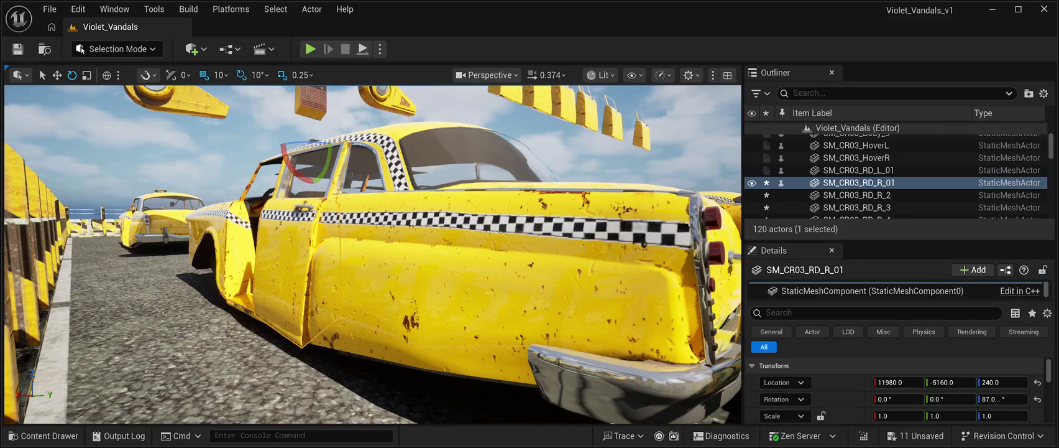
pyautogui.click(56, 74)
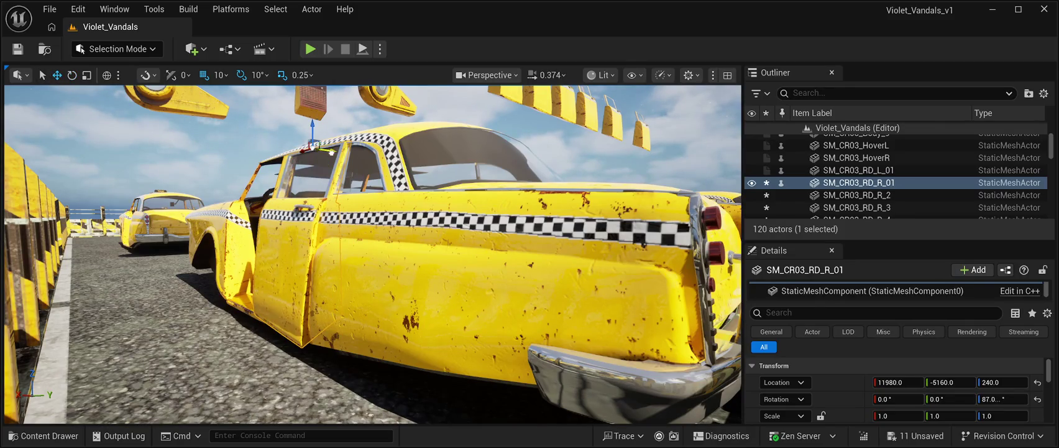
pyautogui.moveTo(323, 148)
pyautogui.mouseDown()
pyautogui.moveTo(347, 150)
pyautogui.moveTo(332, 149)
pyautogui.mouseUp()
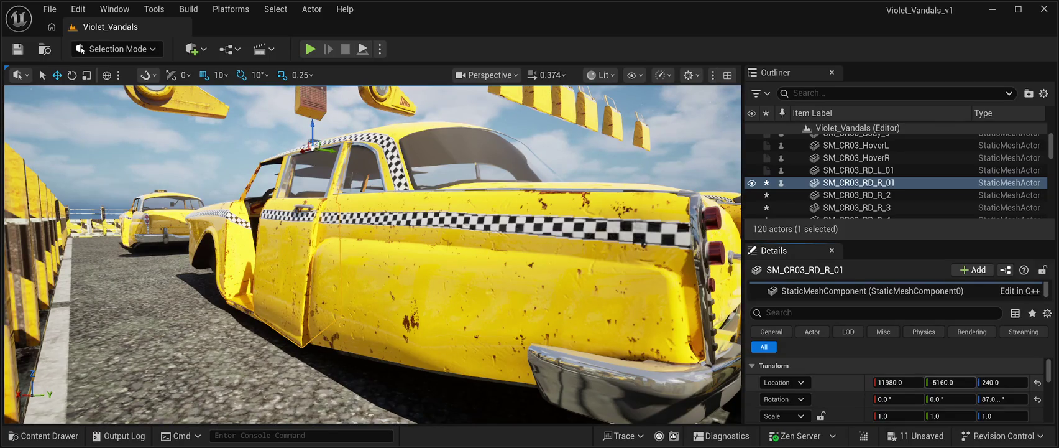
# Nudge the door back into place and rotate it about Z from 87° to 97°
pyautogui.moveTo(312, 148); pyautogui.dragTo(317, 147)
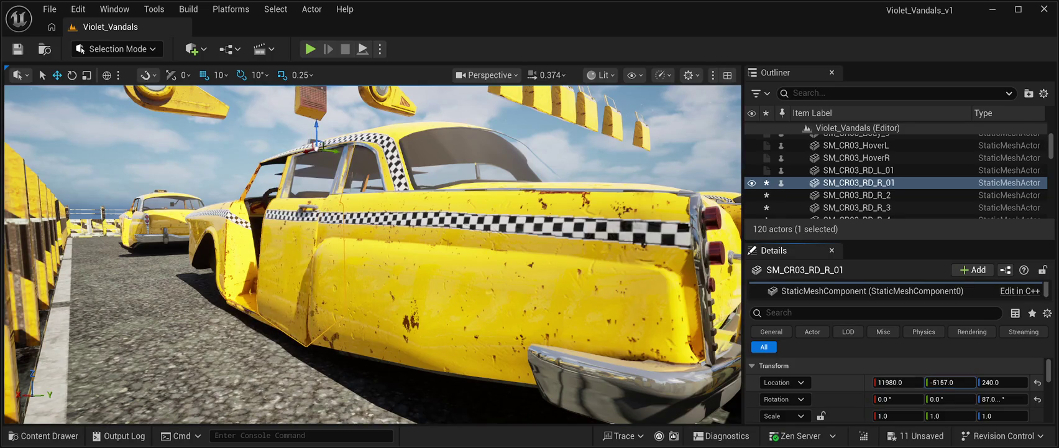
pyautogui.press('w')
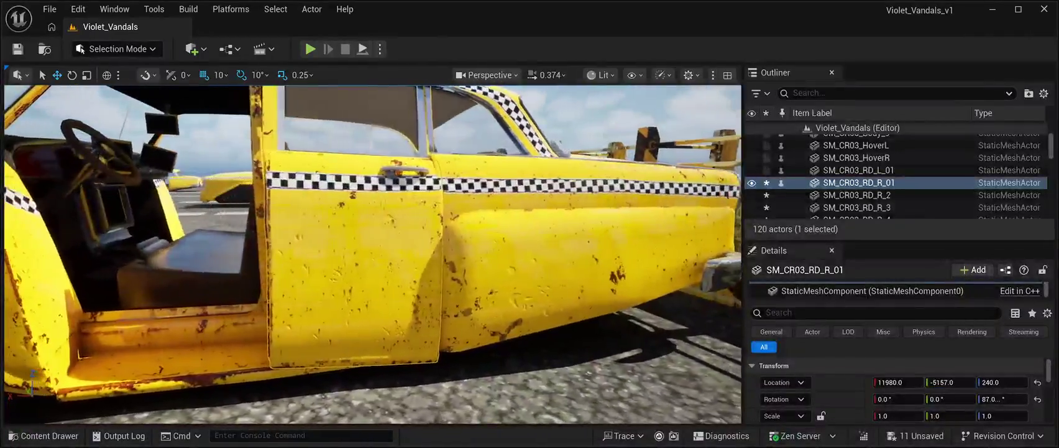
pyautogui.press('a')
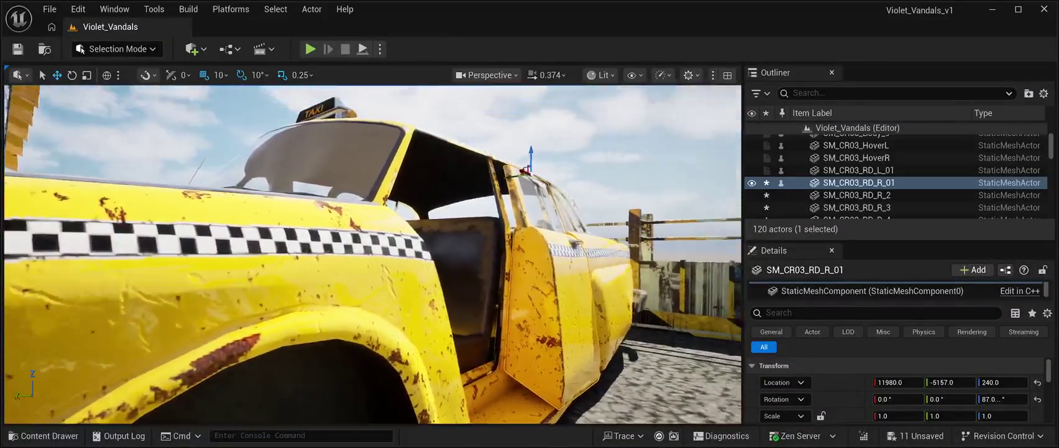
pyautogui.press('e')
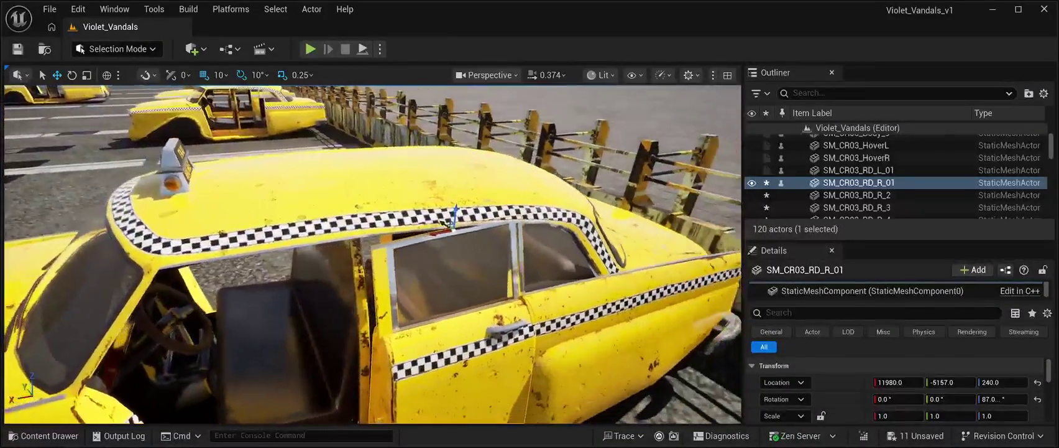
pyautogui.press('s')
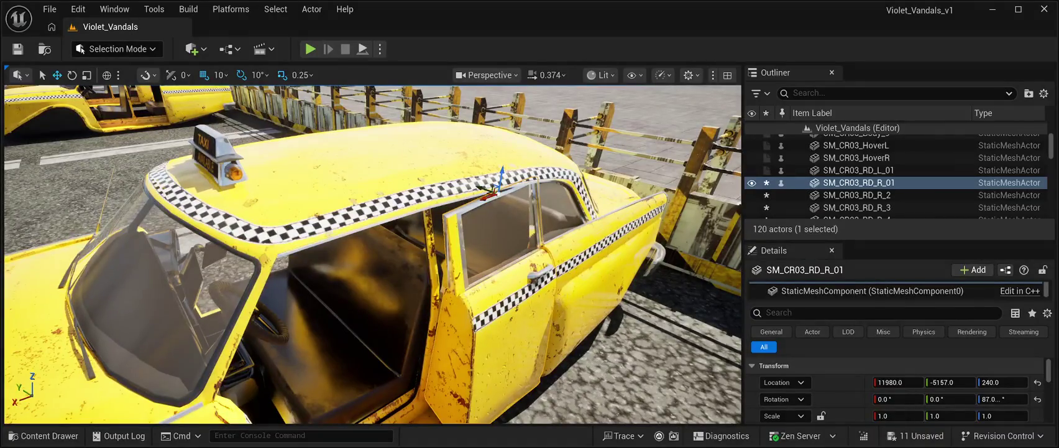
pyautogui.press('e')
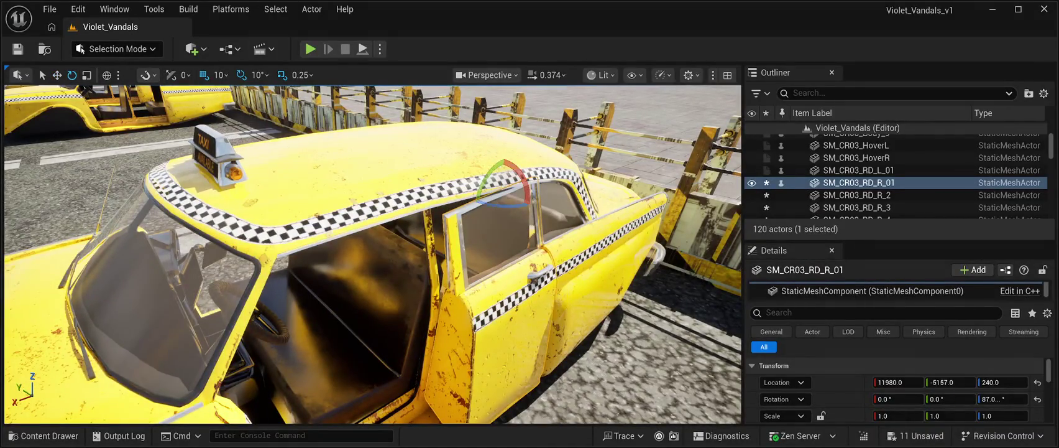
pyautogui.moveTo(500, 202)
pyautogui.mouseDown()
pyautogui.moveTo(479, 205)
pyautogui.moveTo(448, 149)
pyautogui.moveTo(448, 249)
pyautogui.moveTo(435, 247)
pyautogui.mouseUp()
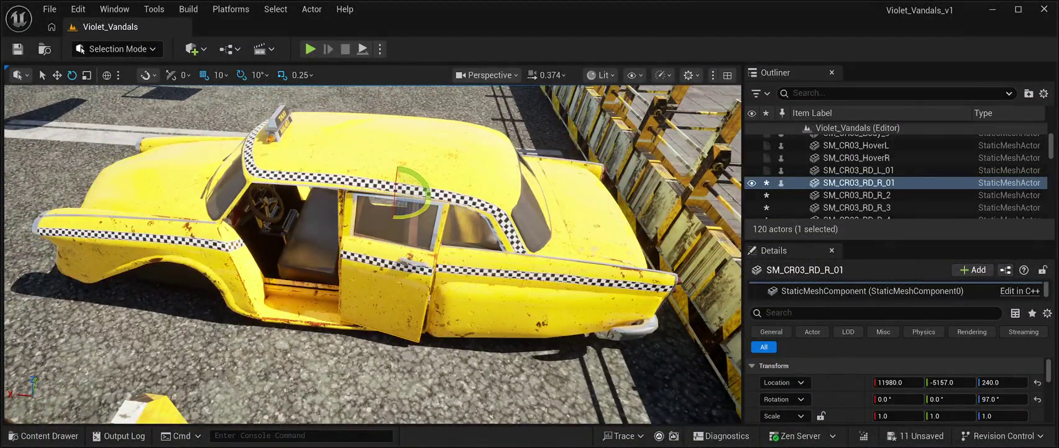
pyautogui.moveTo(428, 192)
pyautogui.mouseDown()
pyautogui.moveTo(394, 217)
pyautogui.moveTo(428, 193)
pyautogui.mouseUp()
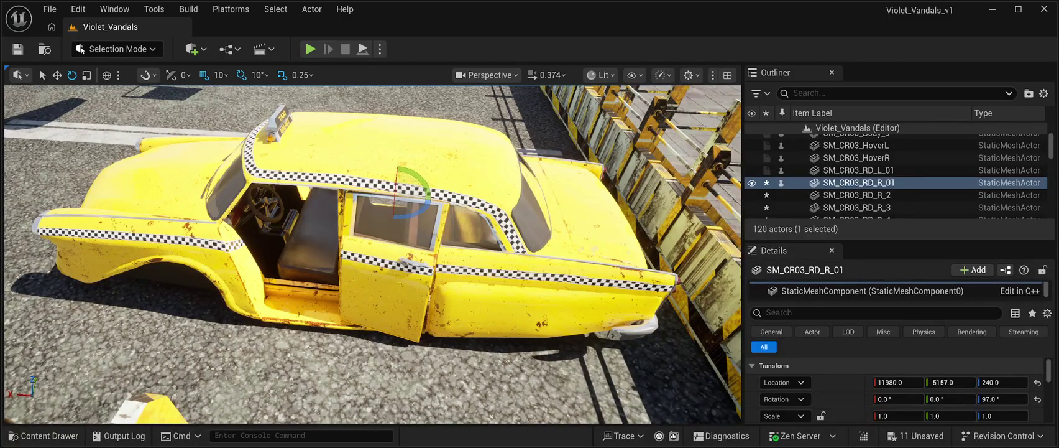
pyautogui.press('f')
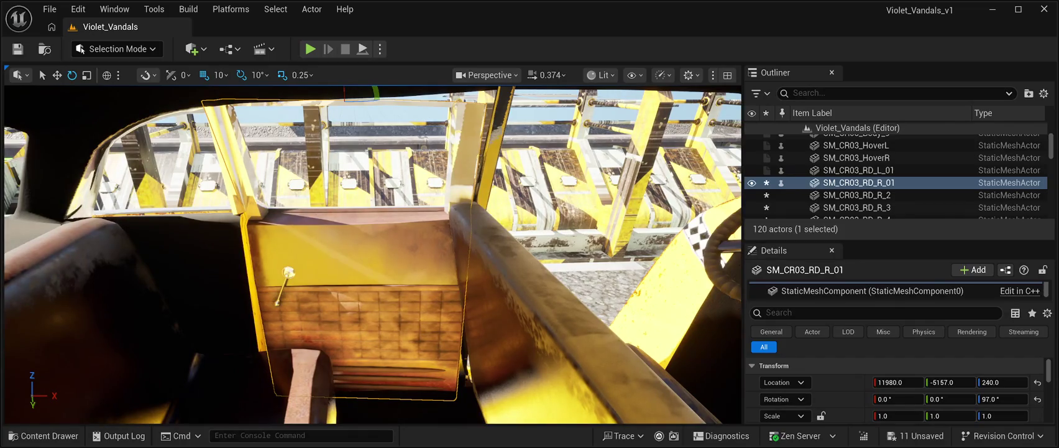
pyautogui.moveTo(375, 93)
pyautogui.mouseDown()
pyautogui.moveTo(411, 94)
pyautogui.moveTo(375, 93)
pyautogui.mouseUp()
# Nudge the door's location to X 11981 and Y -5154
pyautogui.press('w')
pyautogui.moveTo(345, 100); pyautogui.dragTo(343, 104)
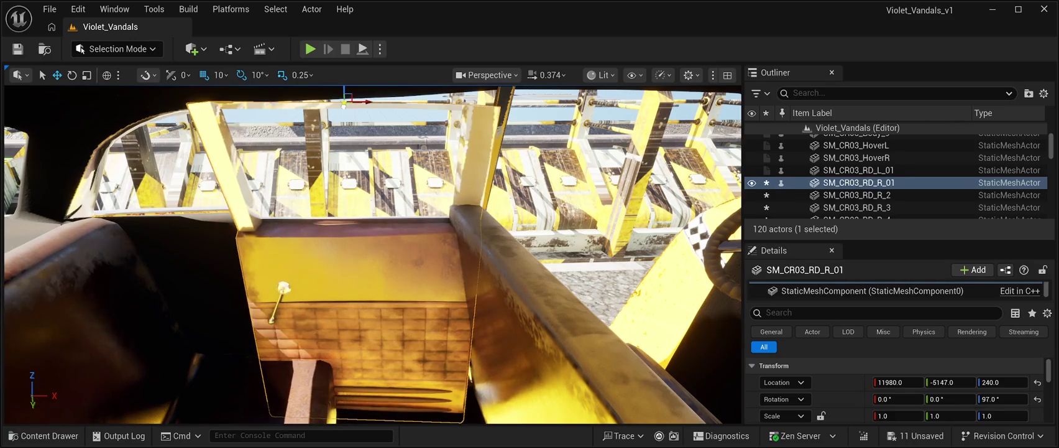
pyautogui.hotkey('ctrl', 'z')
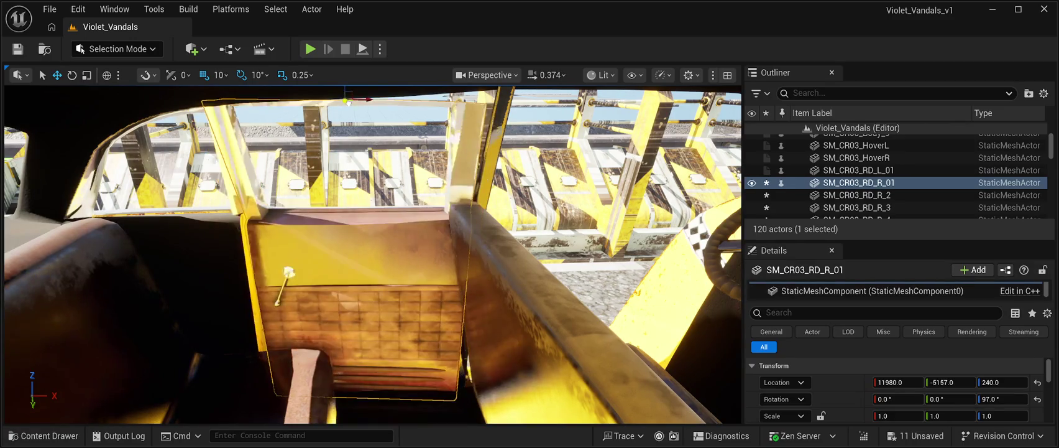
pyautogui.moveTo(944, 381); pyautogui.dragTo(953, 382)
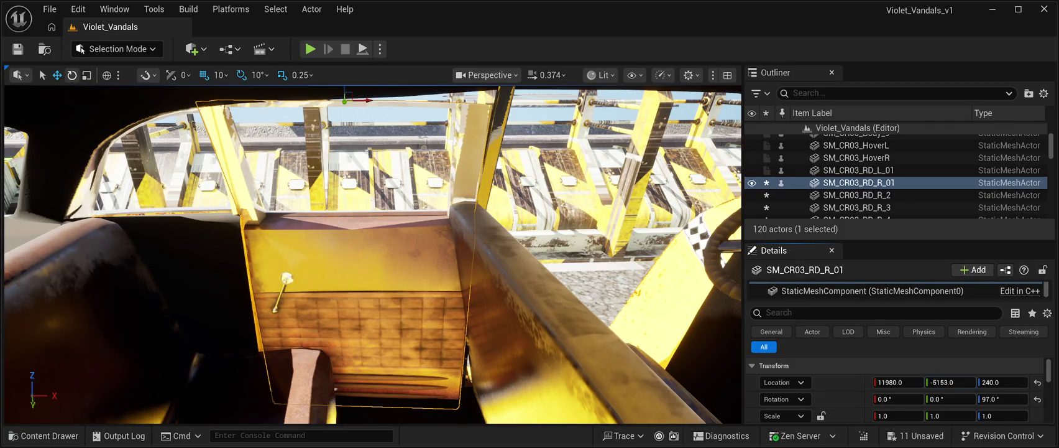
pyautogui.press('e')
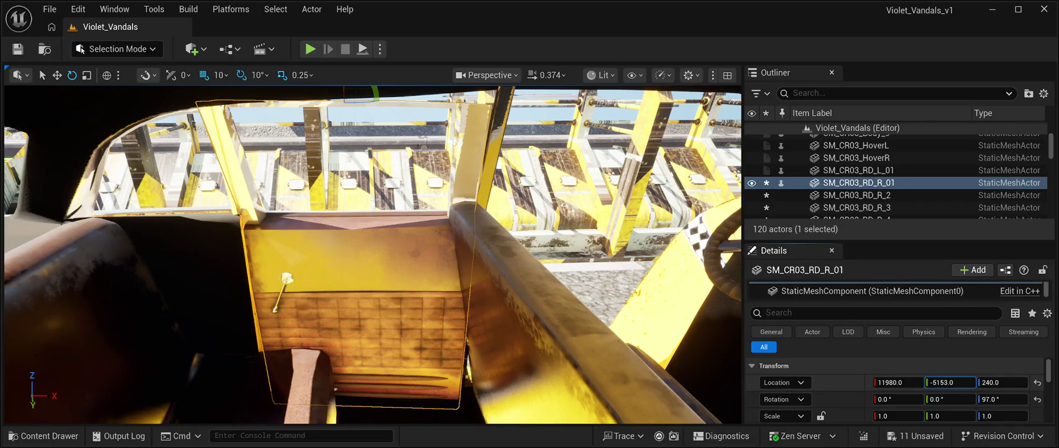
pyautogui.moveTo(950, 382); pyautogui.dragTo(947, 382)
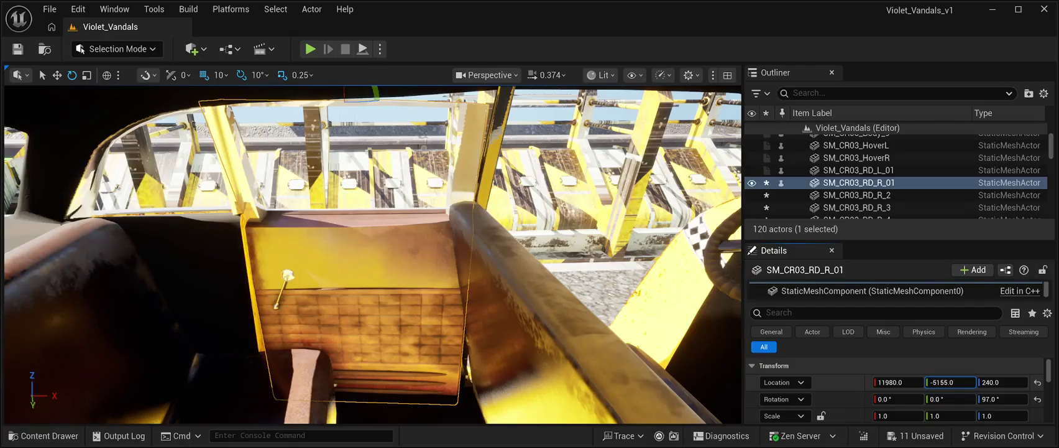
pyautogui.moveTo(950, 382); pyautogui.dragTo(952, 382)
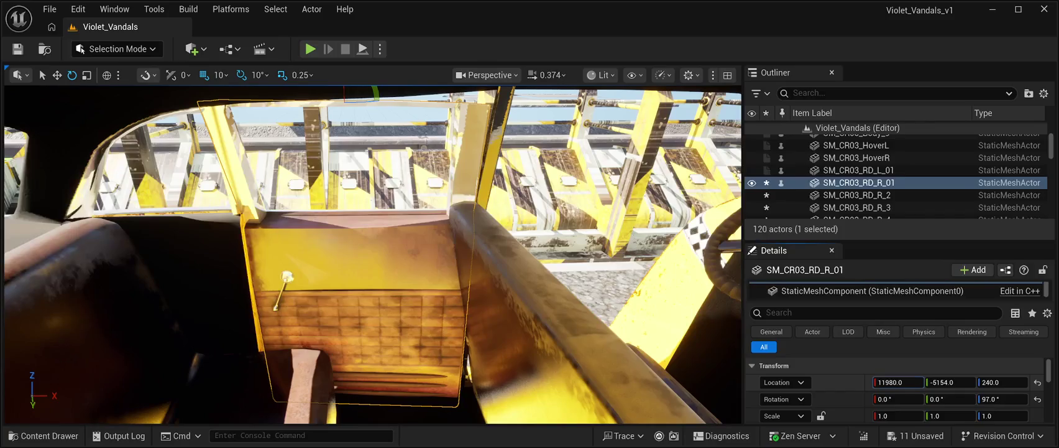
pyautogui.moveTo(899, 381); pyautogui.dragTo(898, 382)
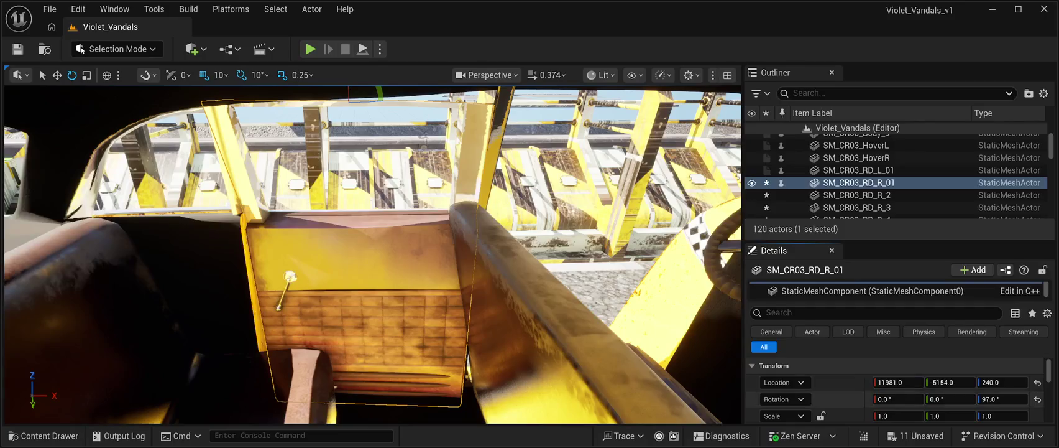
# Try Z rotations of 101° and 93°, settling the door at 94°
pyautogui.click(994, 398)
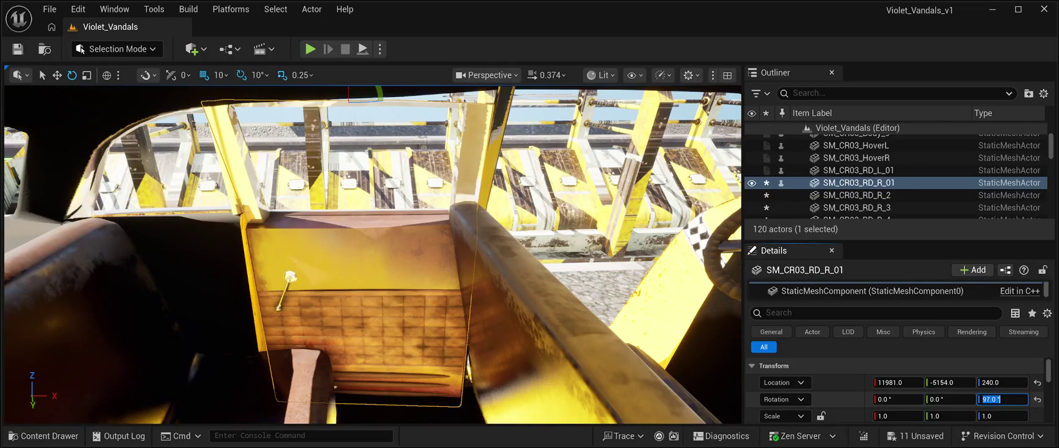
pyautogui.click(999, 399)
pyautogui.press('BackSpace')
pyautogui.press('BackSpace')
pyautogui.press('BackSpace')
pyautogui.write('101')
pyautogui.press('Return')
pyautogui.hotkey('ctrl', 'z')
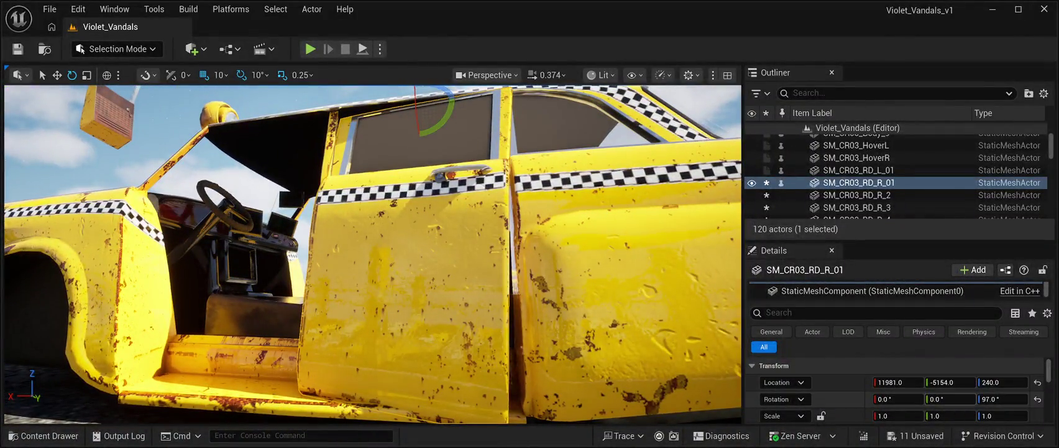
pyautogui.click(1002, 398)
pyautogui.write('93')
pyautogui.press('Return')
pyautogui.write('94')
pyautogui.press('Return')
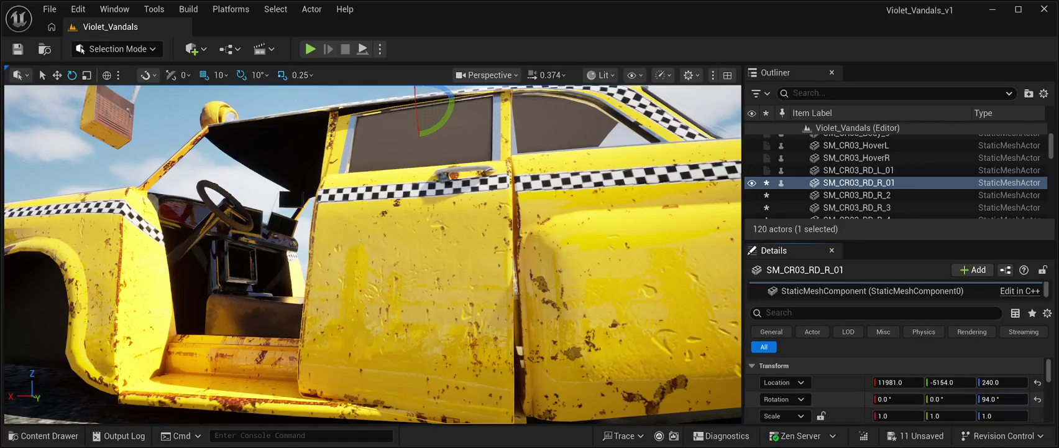
# Tilt the door to -2° on X after trying -4° and -1°, and raise it to height 245
pyautogui.click(898, 399)
pyautogui.write('-4')
pyautogui.press('Return')
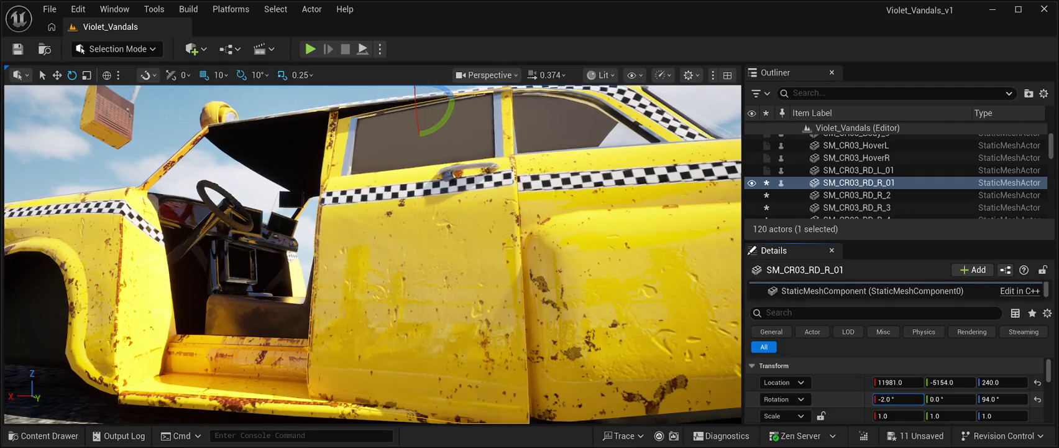
pyautogui.write('-1')
pyautogui.press('Return')
pyautogui.write('-2')
pyautogui.press('Return')
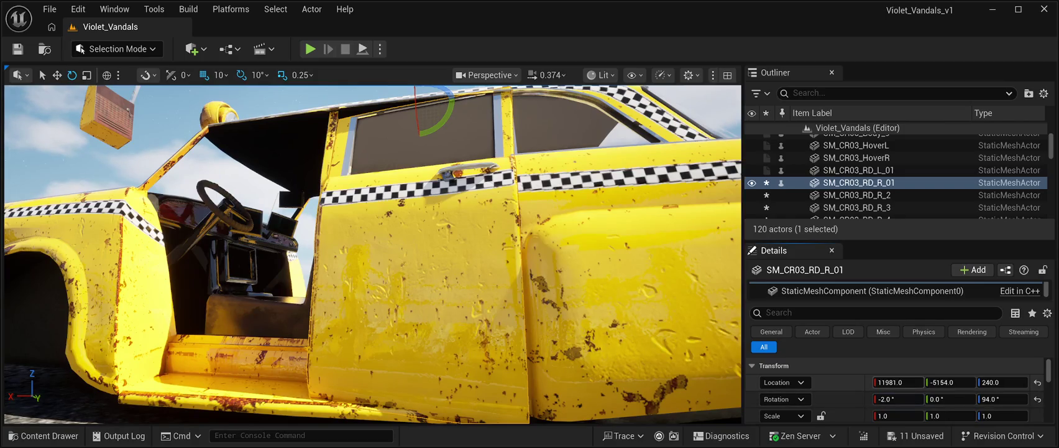
pyautogui.moveTo(1002, 381); pyautogui.dragTo(1002, 382)
pyautogui.write('245')
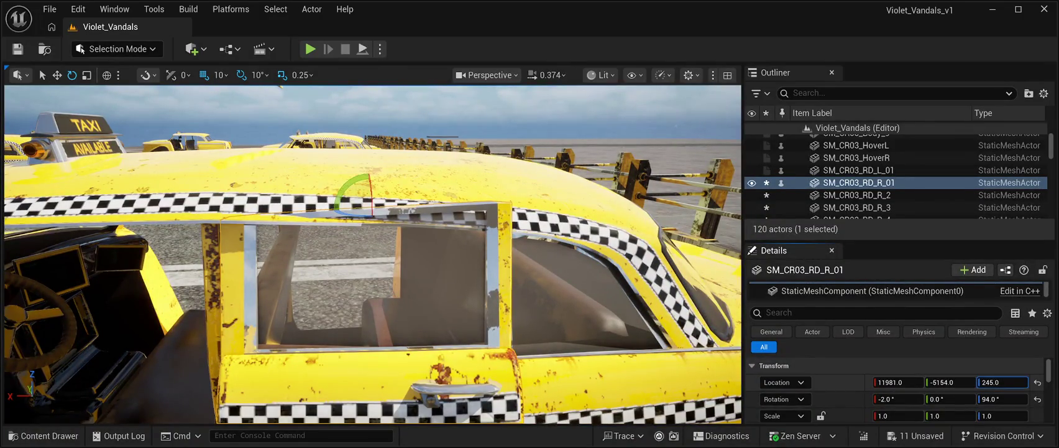
# Lower the door's Location Z from 245 to 231, ready to pull it out onto the road
pyautogui.moveTo(1002, 381); pyautogui.dragTo(993, 381)
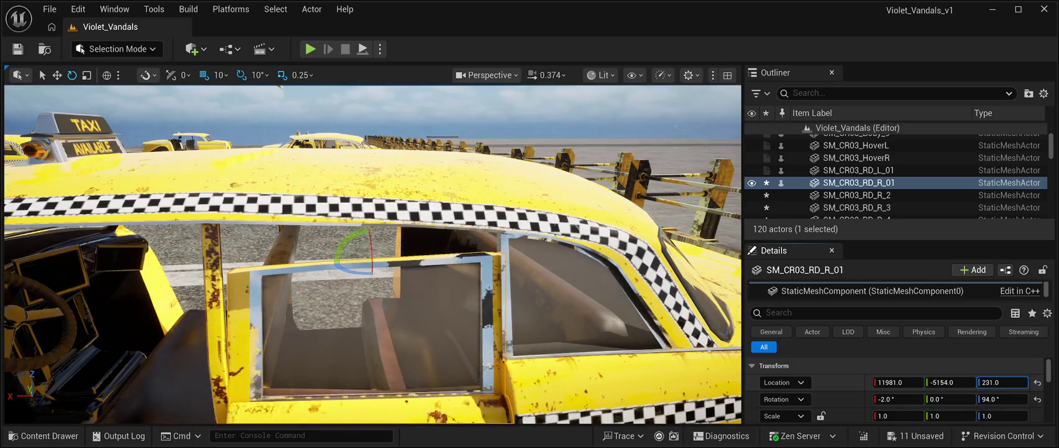
pyautogui.press('a')
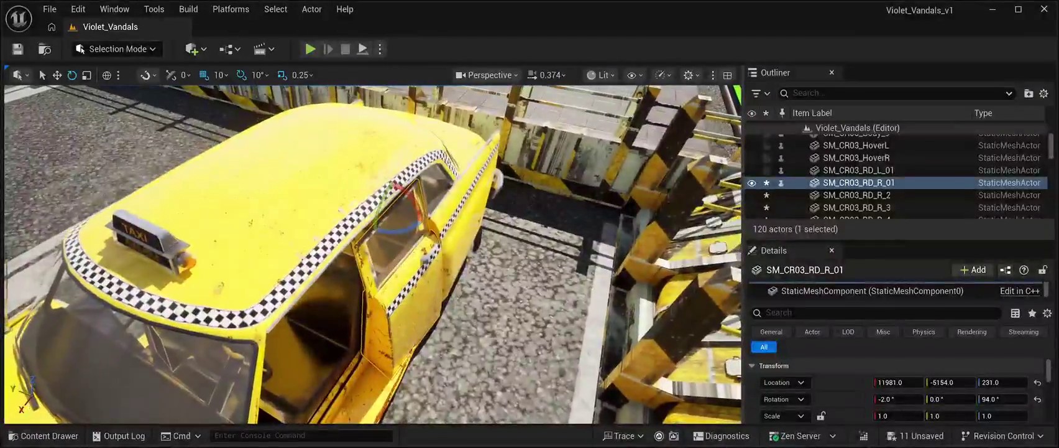
pyautogui.press('w')
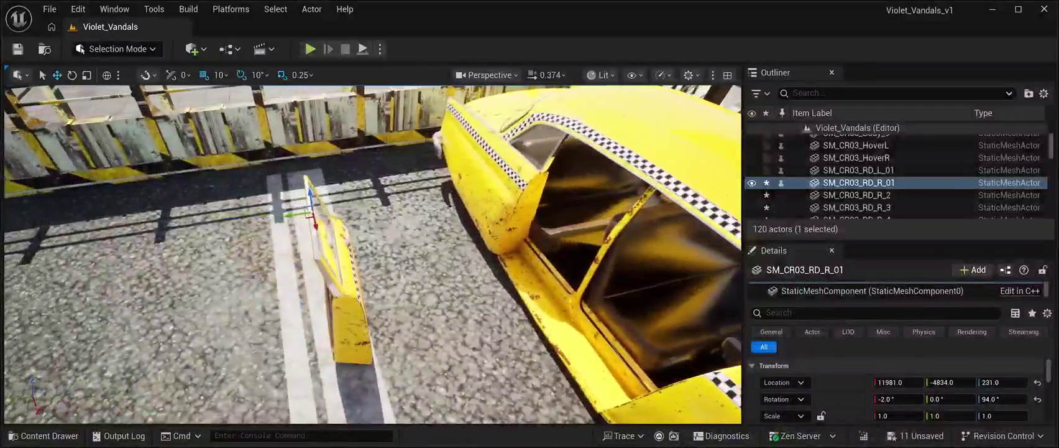
# Flip door SM_CR03_RD_R_01 to about 274° and move it into the taxi's opening at 11981, -5034, 231
pyautogui.press('e')
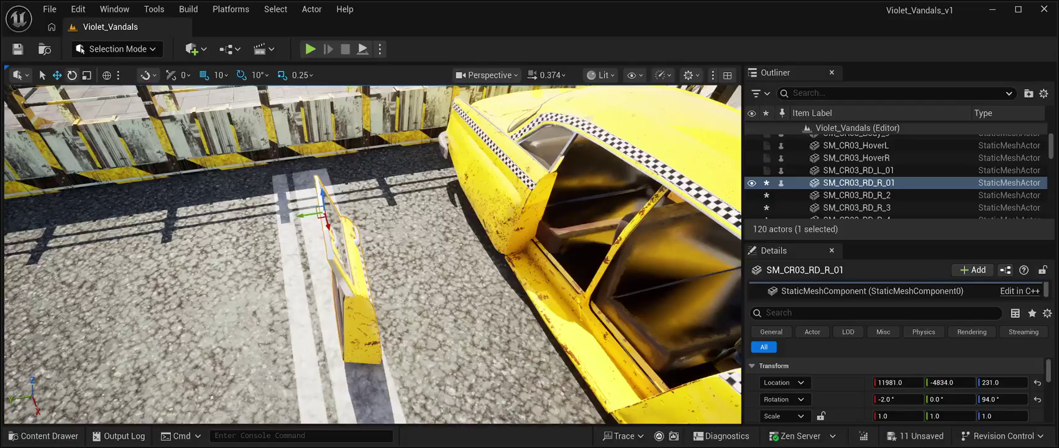
pyautogui.moveTo(311, 232)
pyautogui.mouseDown()
pyautogui.moveTo(289, 208)
pyautogui.moveTo(311, 187)
pyautogui.mouseUp()
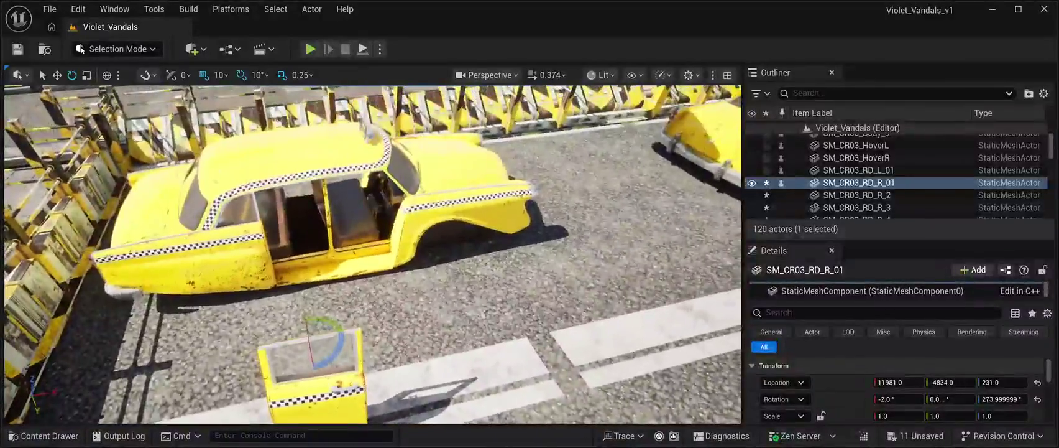
pyautogui.press('s')
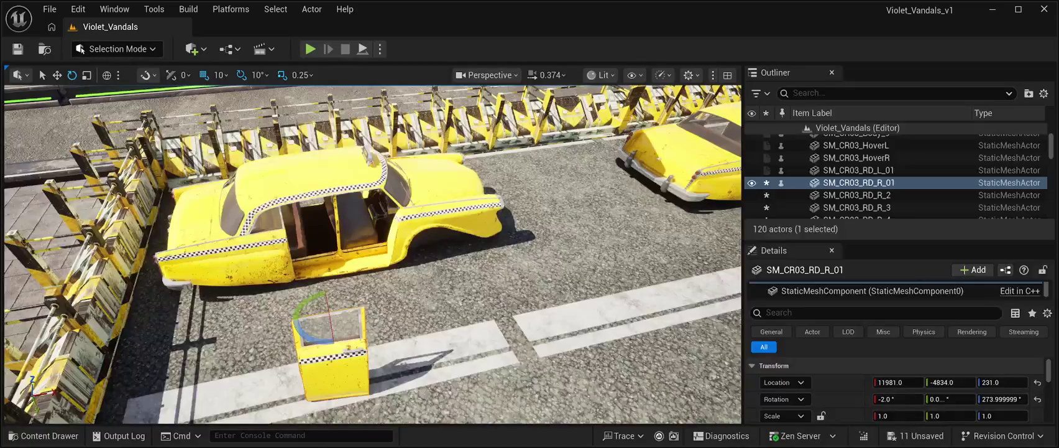
pyautogui.click(57, 74)
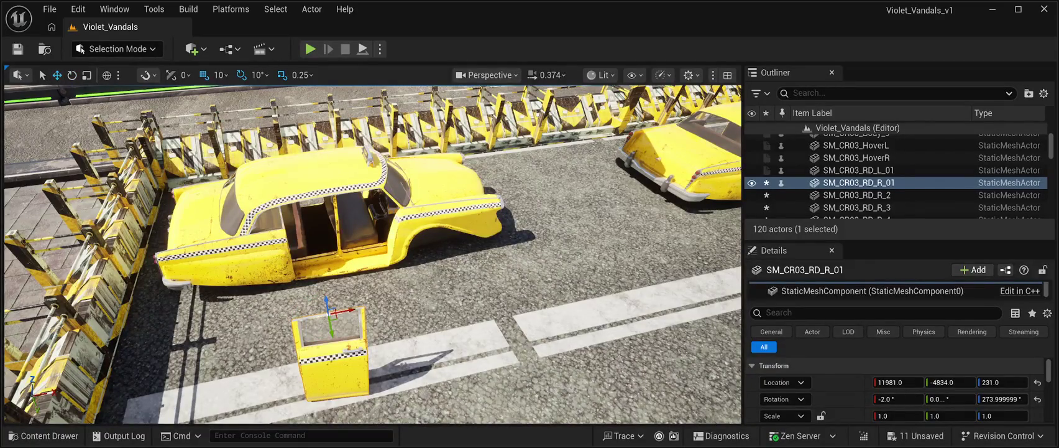
pyautogui.moveTo(333, 337); pyautogui.dragTo(342, 210)
pyautogui.press('f')
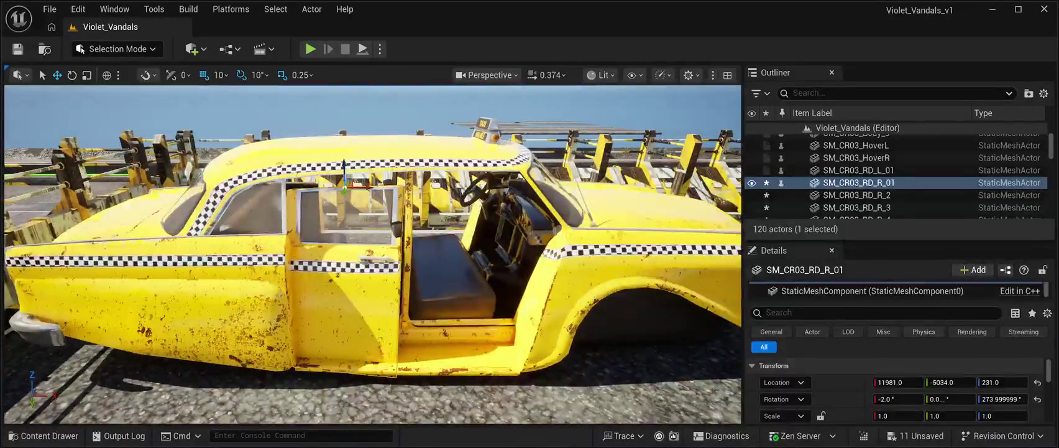
# Shift the right door to 11981, -5024, 241 and turn it -10° to 264 degrees
pyautogui.moveTo(346, 159); pyautogui.dragTo(347, 167)
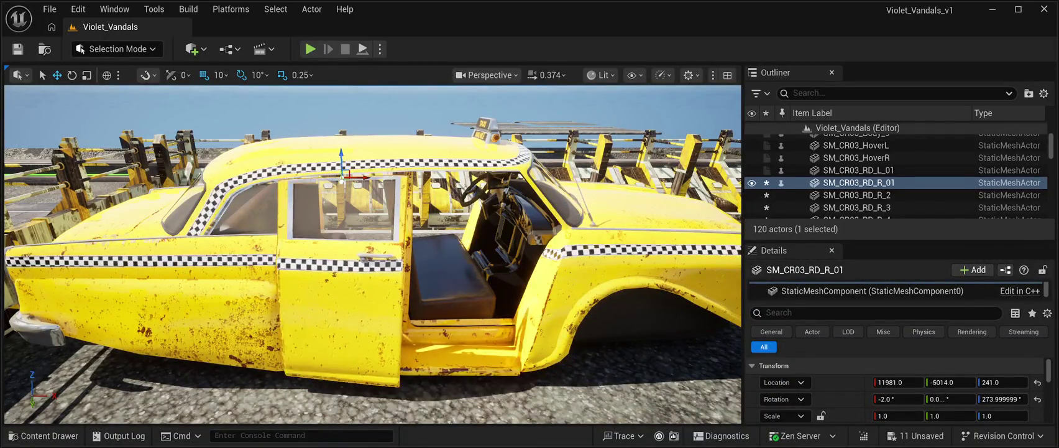
pyautogui.moveTo(349, 169); pyautogui.dragTo(353, 174)
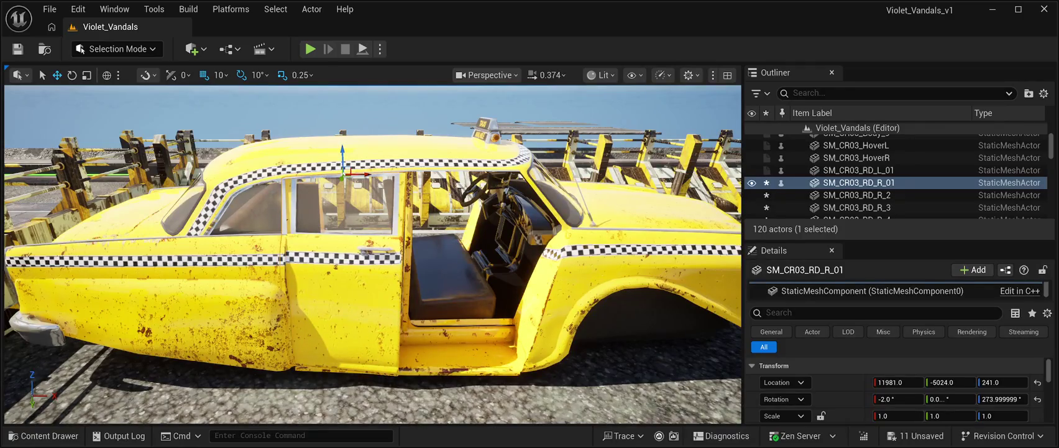
pyautogui.moveTo(373, 255); pyautogui.dragTo(333, 242)
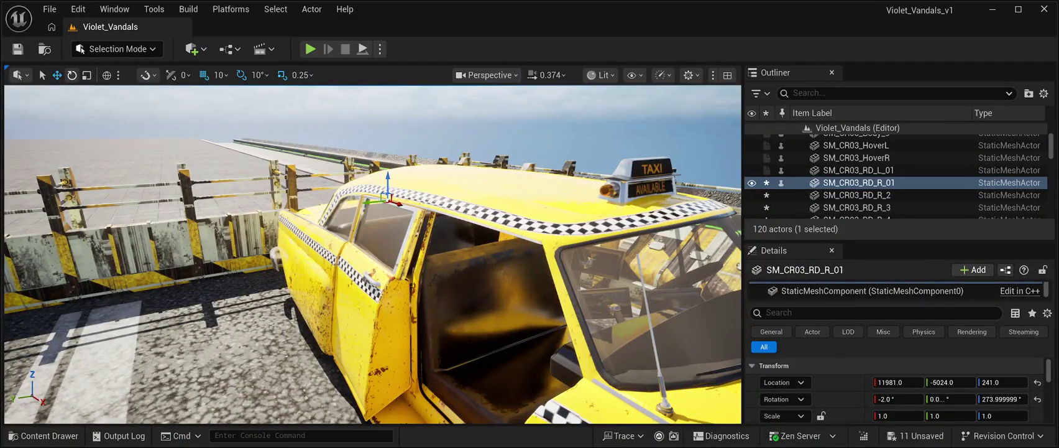
pyautogui.click(71, 75)
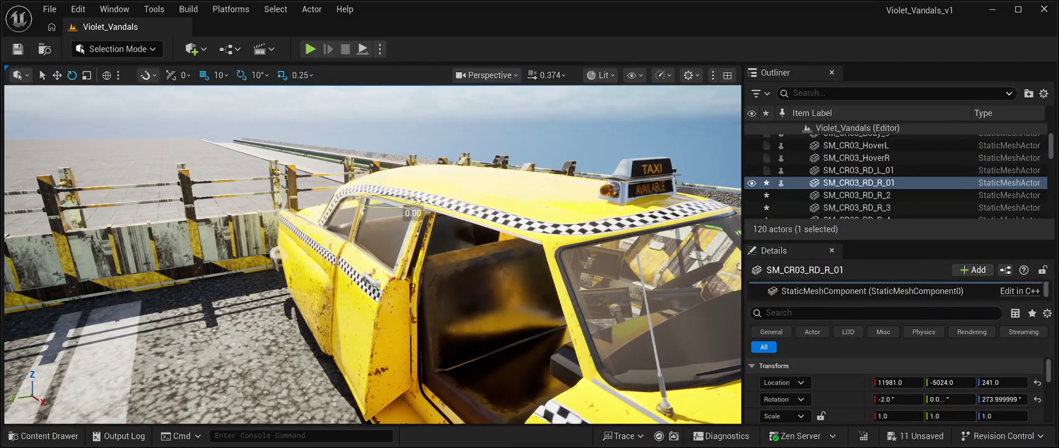
pyautogui.moveTo(413, 205); pyautogui.dragTo(421, 205)
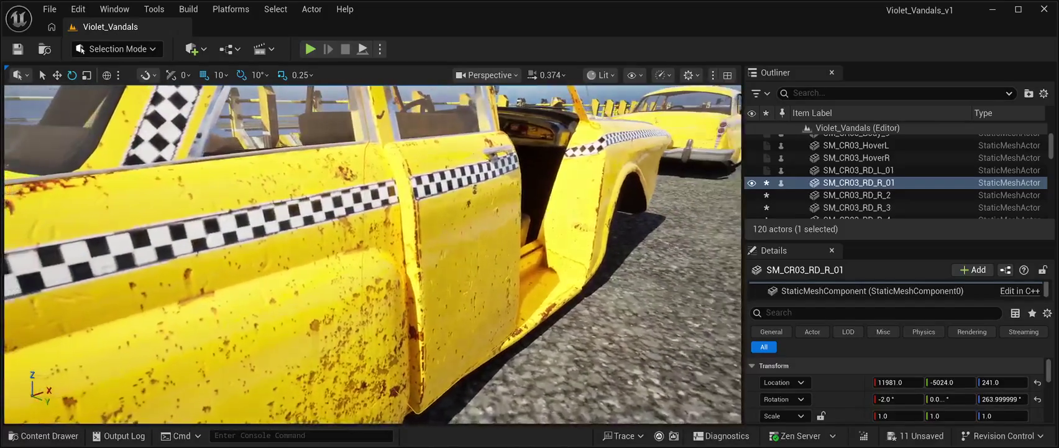
# Move the door to 11983, -5028, 241 and set its X rotation to 0, giving rotation 0, 0, 264
pyautogui.press('w')
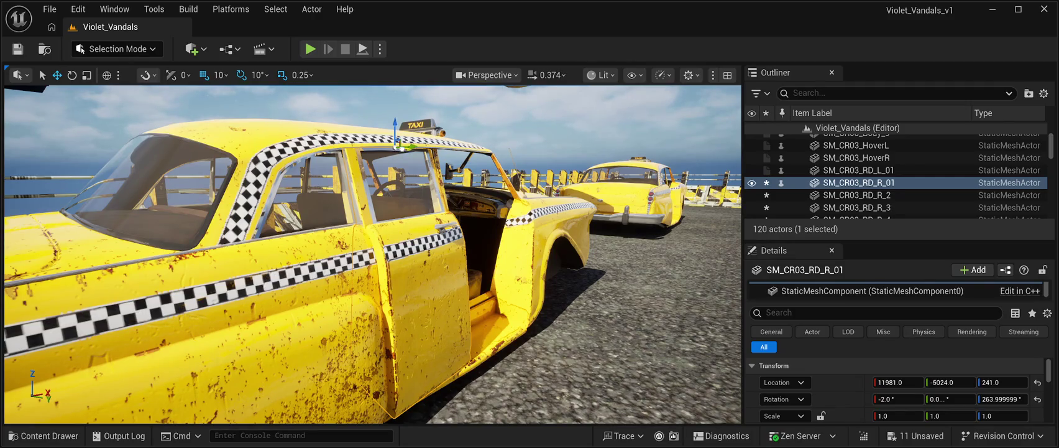
pyautogui.moveTo(401, 148)
pyautogui.mouseDown()
pyautogui.moveTo(386, 148)
pyautogui.moveTo(405, 143)
pyautogui.mouseUp()
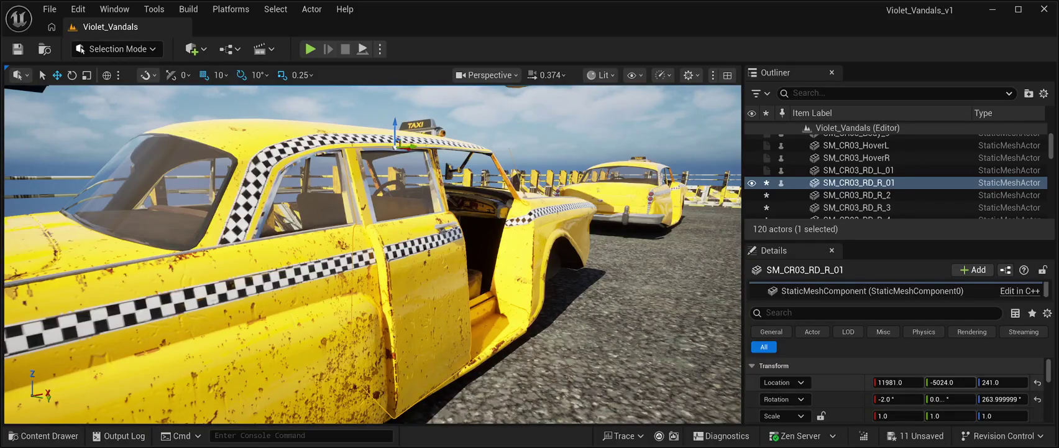
pyautogui.moveTo(397, 147); pyautogui.dragTo(299, 190)
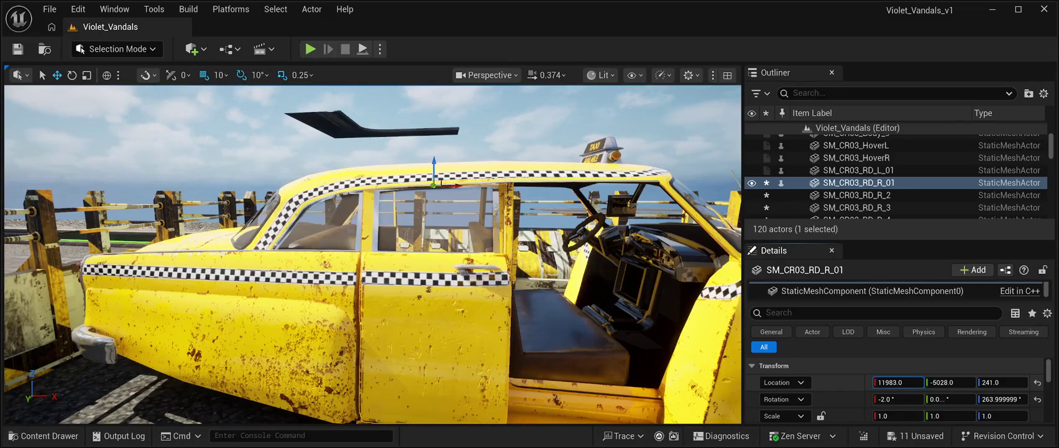
pyautogui.press('f')
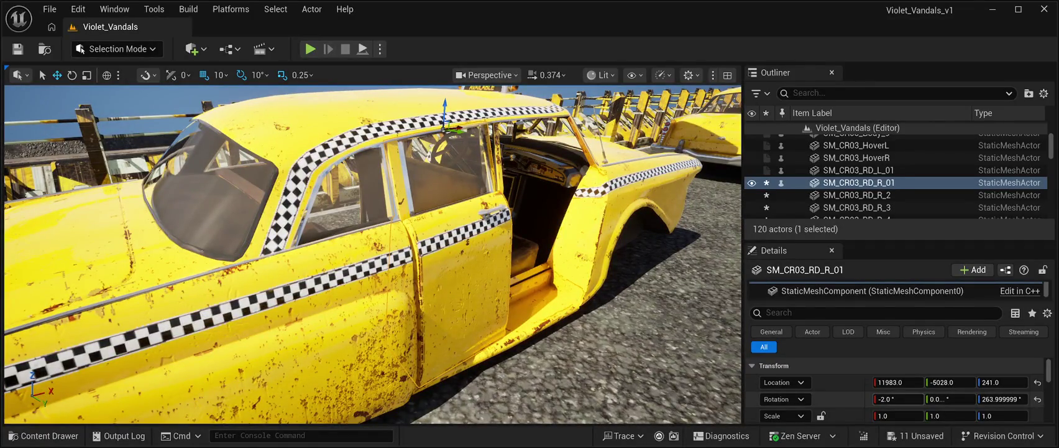
pyautogui.moveTo(898, 398); pyautogui.dragTo(898, 399)
pyautogui.write('0')
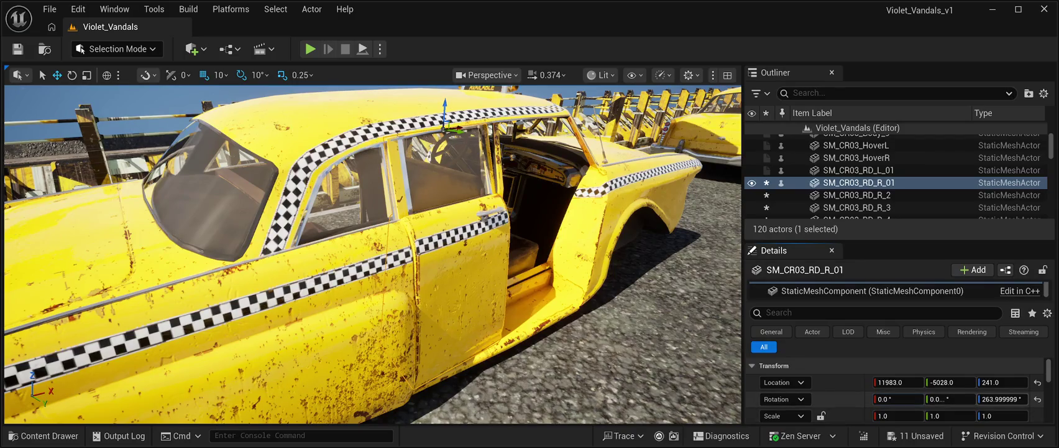
# Reset the door's rotation, swing it shut to about -96° on Z, and keep X tilt at 0
pyautogui.moveTo(1002, 399); pyautogui.dragTo(1002, 398)
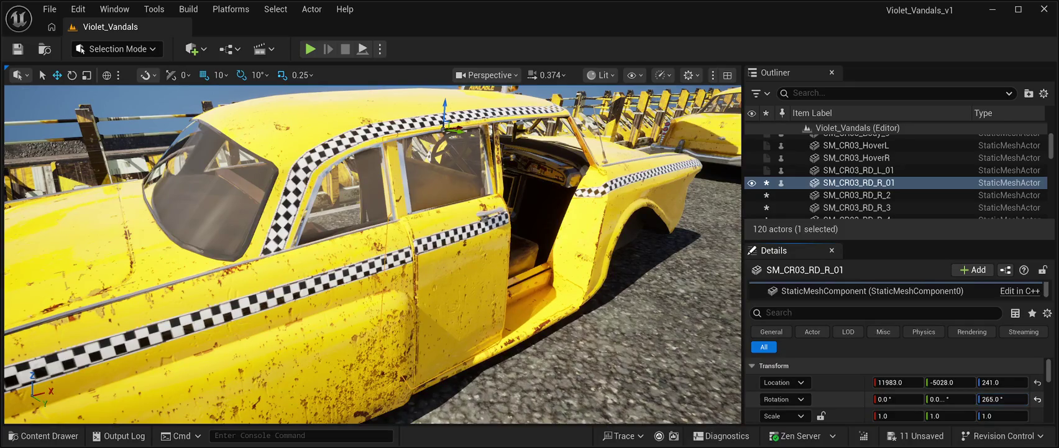
pyautogui.click(1038, 399)
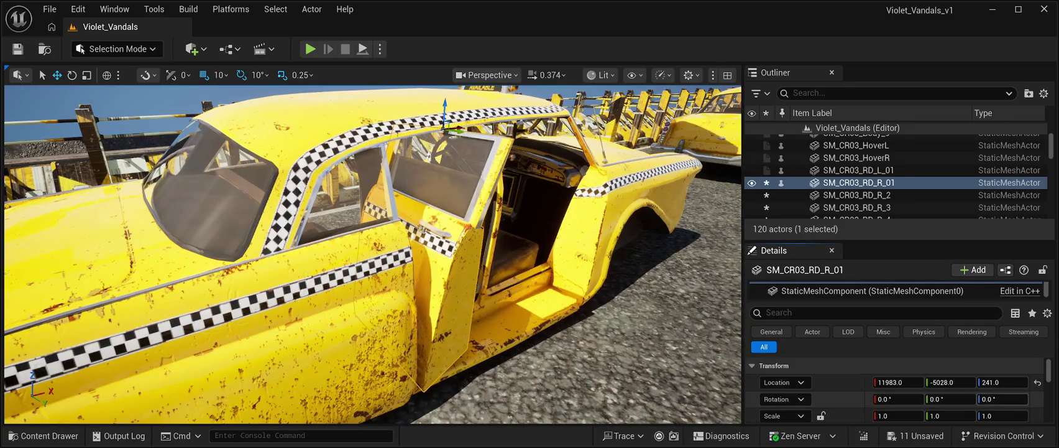
pyautogui.moveTo(1003, 398); pyautogui.dragTo(1002, 398)
pyautogui.write('-96')
pyautogui.press('w')
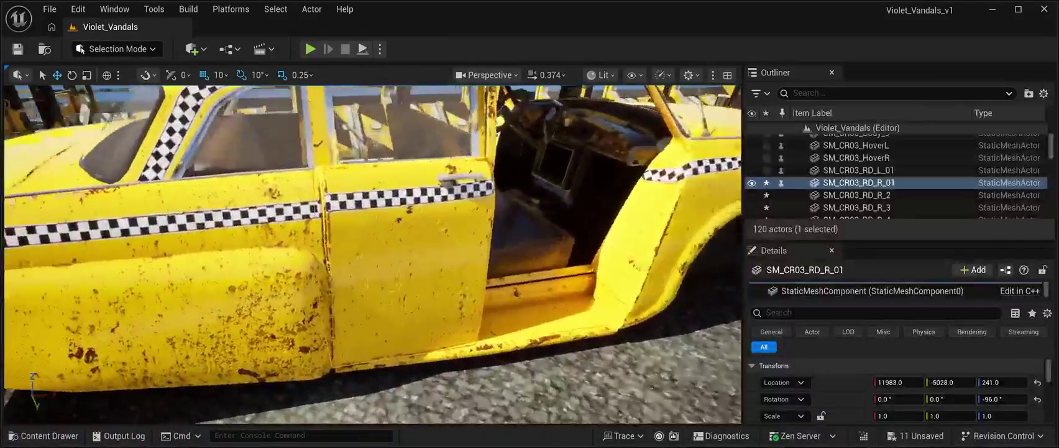
pyautogui.press('s')
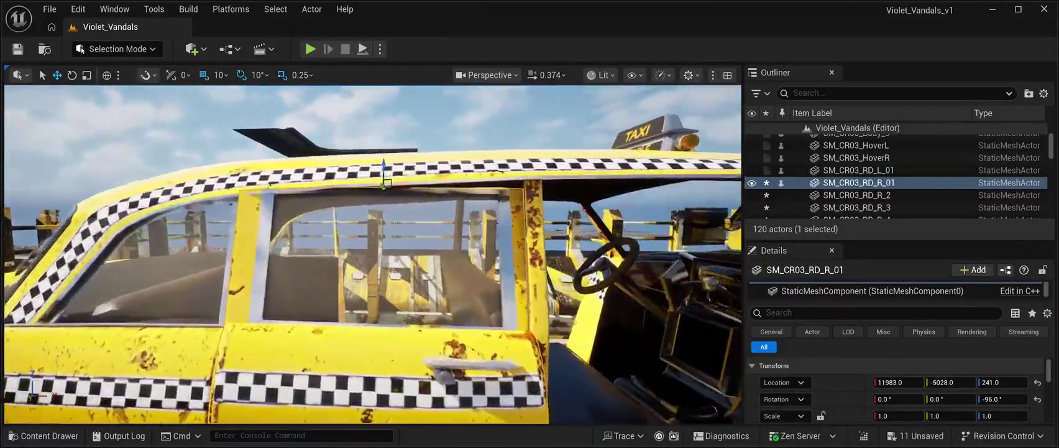
pyautogui.press('s')
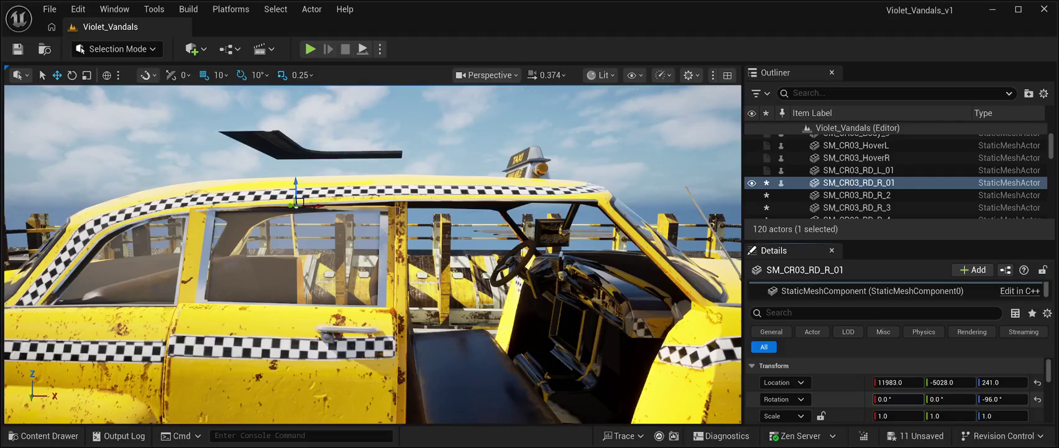
pyautogui.moveTo(898, 398); pyautogui.dragTo(896, 399)
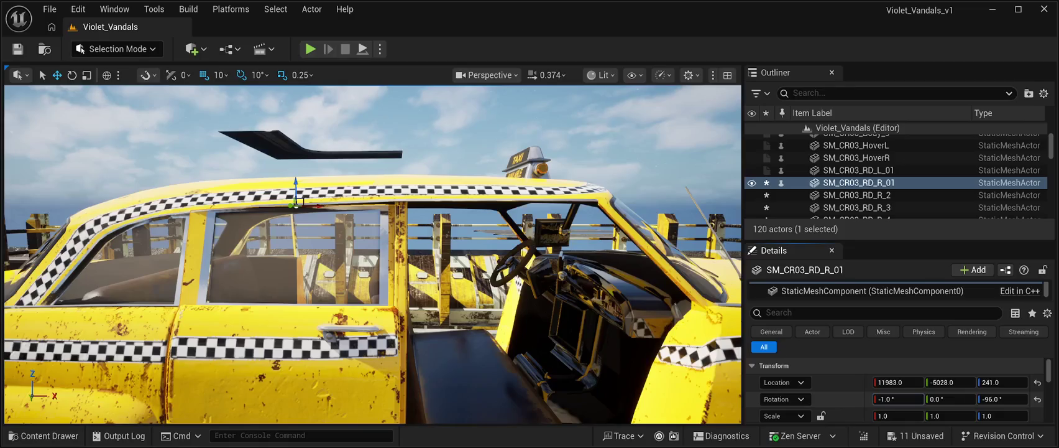
pyautogui.moveTo(896, 399)
pyautogui.mouseDown()
pyautogui.moveTo(960, 398)
pyautogui.moveTo(950, 399)
pyautogui.mouseUp()
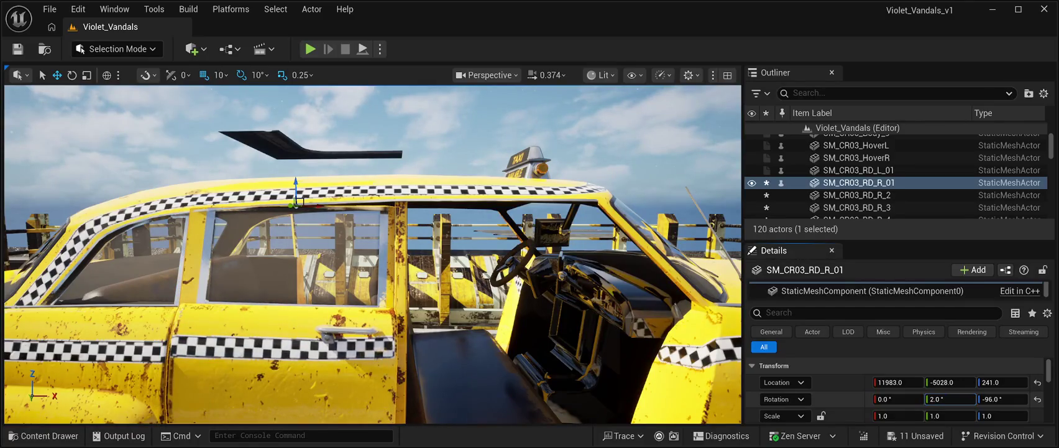
# Adjust the door's height, X and Y to fit the opening at 11982, -5018, 239
pyautogui.press('w')
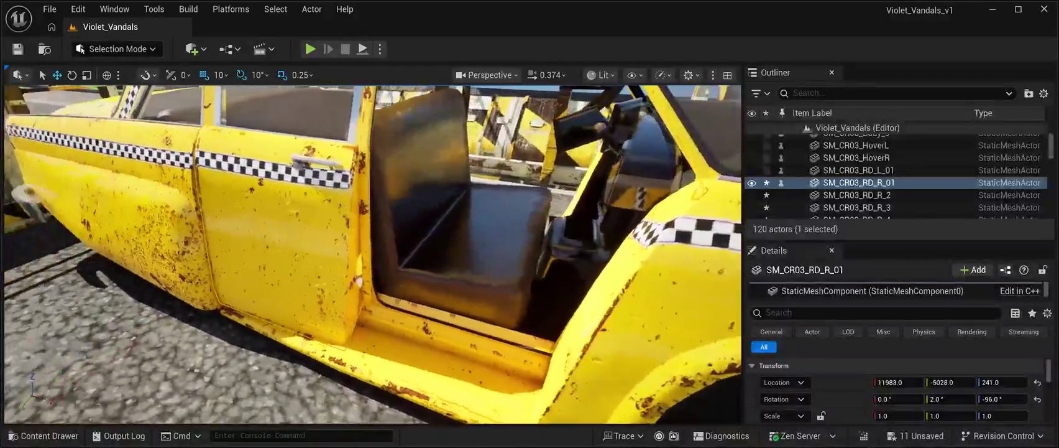
pyautogui.press('s')
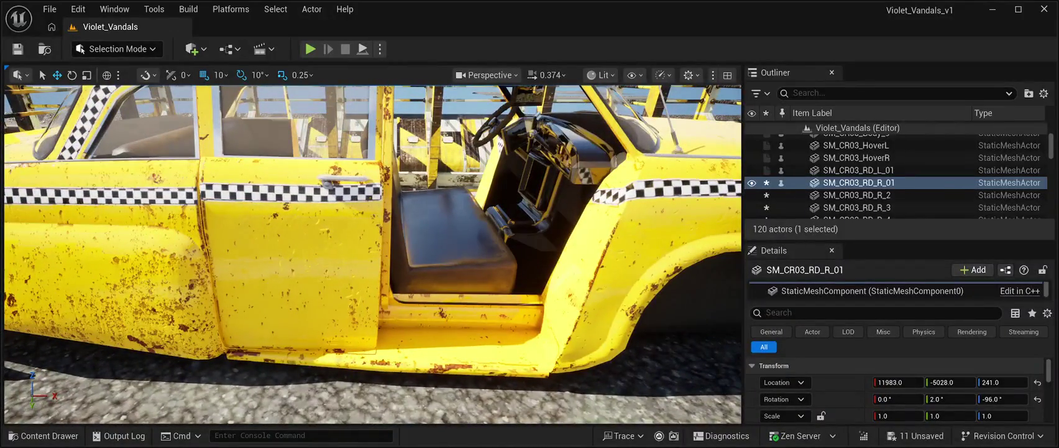
pyautogui.moveTo(1002, 382); pyautogui.dragTo(1002, 381)
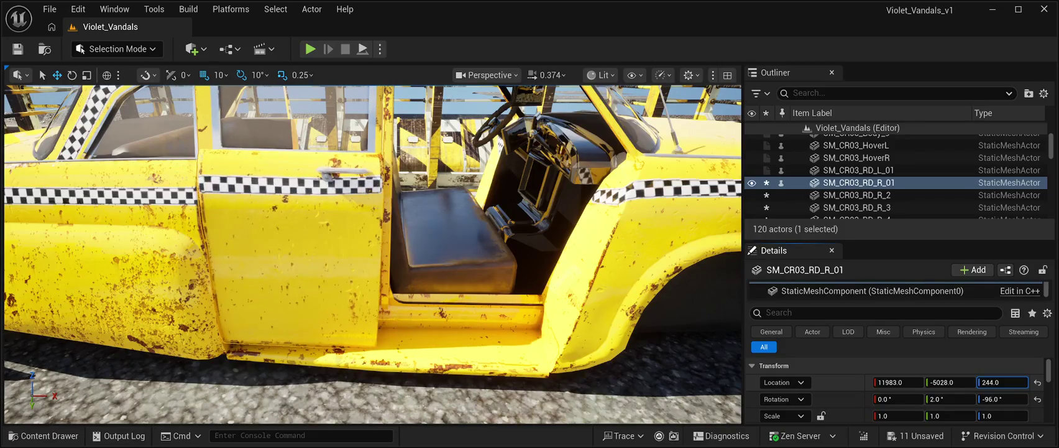
pyautogui.scroll(4, 373, 254)
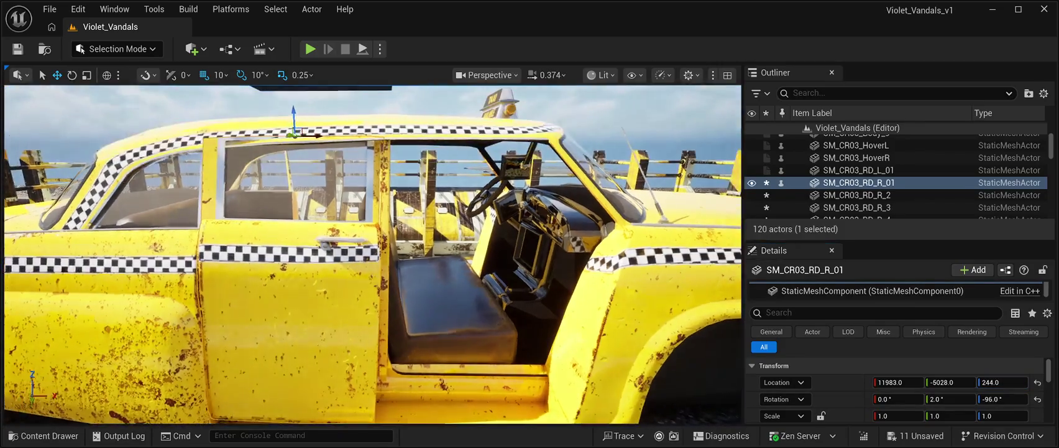
pyautogui.scroll(-5, 373, 255)
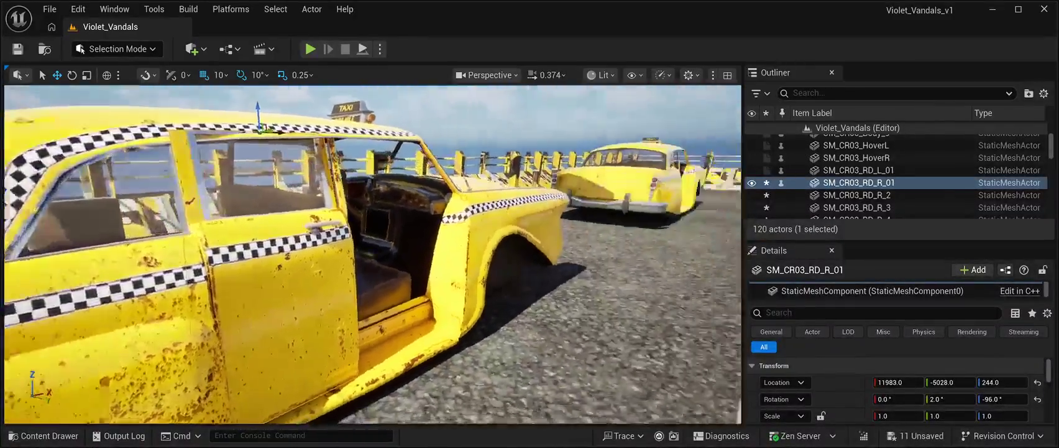
pyautogui.moveTo(373, 254); pyautogui.dragTo(423, 230)
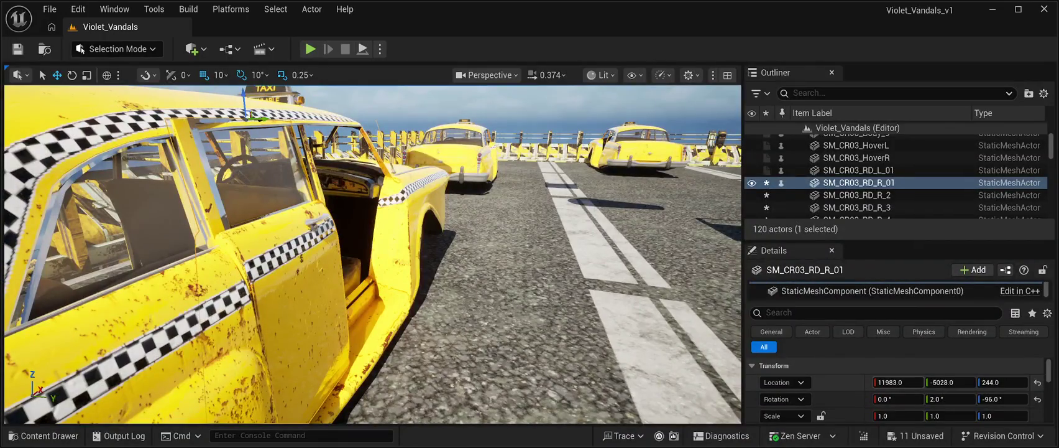
pyautogui.moveTo(898, 382); pyautogui.dragTo(899, 382)
pyautogui.moveTo(994, 382); pyautogui.dragTo(992, 382)
pyautogui.moveTo(373, 255); pyautogui.dragTo(445, 250)
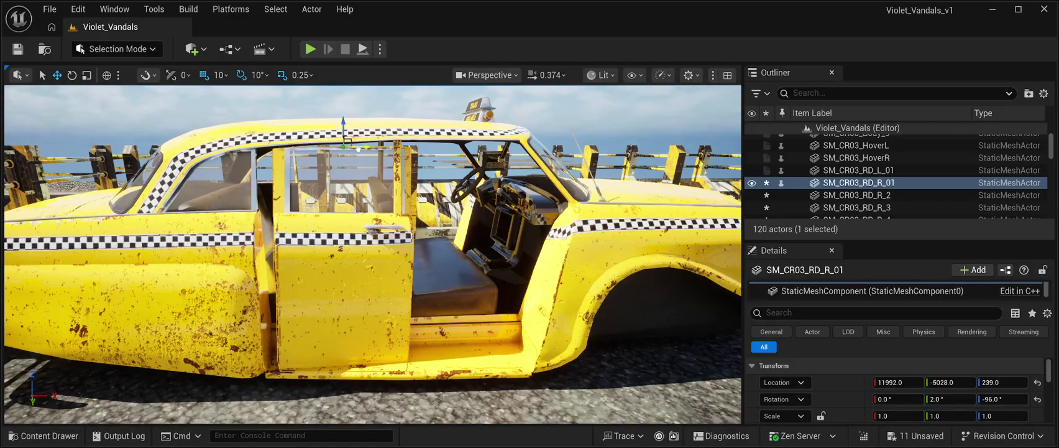
pyautogui.moveTo(373, 255); pyautogui.dragTo(307, 239)
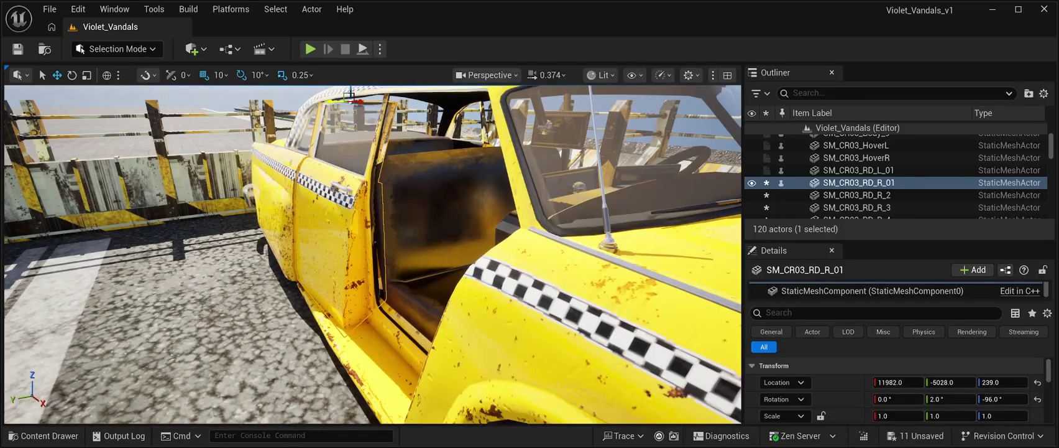
pyautogui.moveTo(350, 94); pyautogui.dragTo(334, 97)
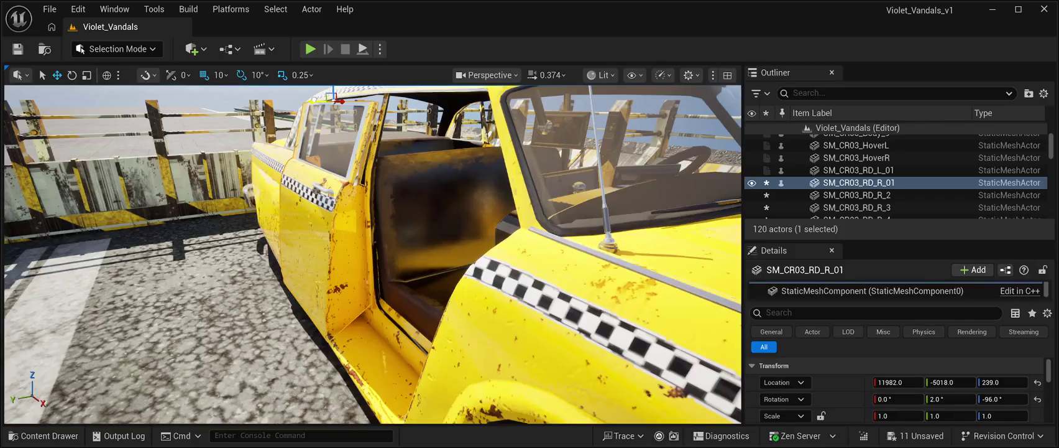
# Nudge the door to its final rounded location 11980, -5020, 240, keeping rotation 0, 2, -96
pyautogui.press('f')
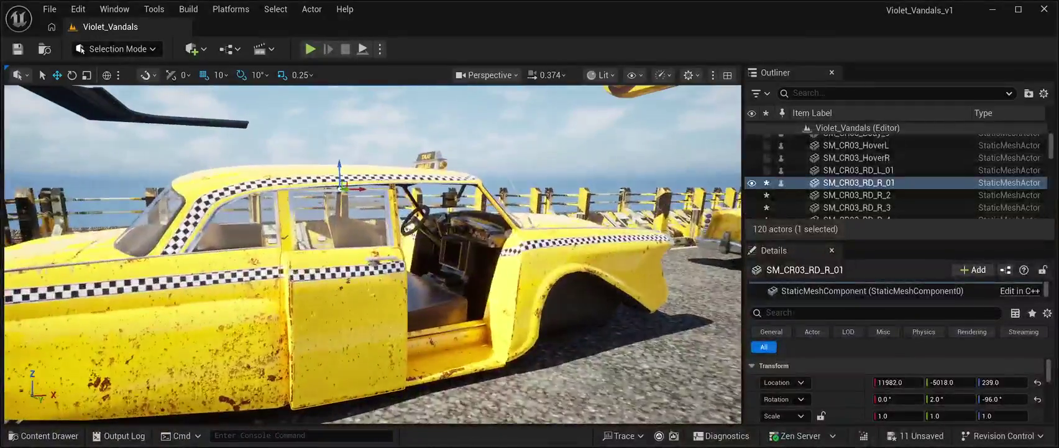
pyautogui.scroll(3, 373, 253)
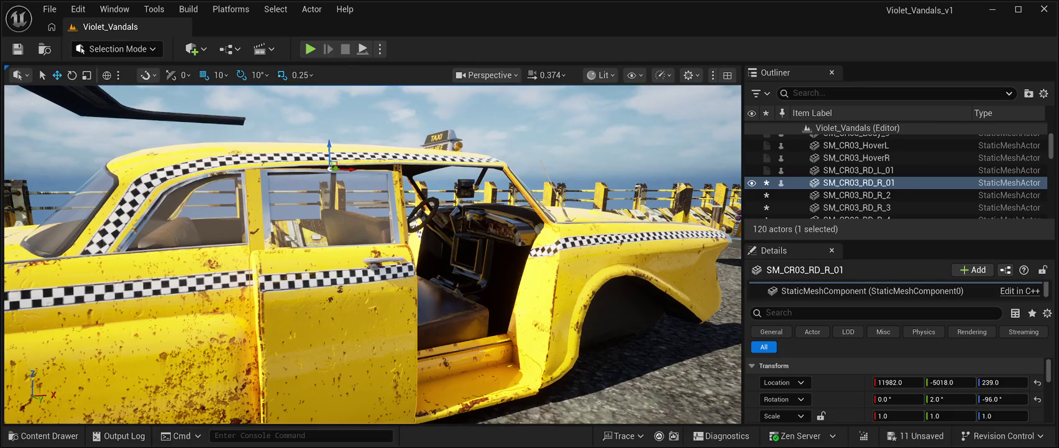
pyautogui.hotkey('ctrl', 'z')
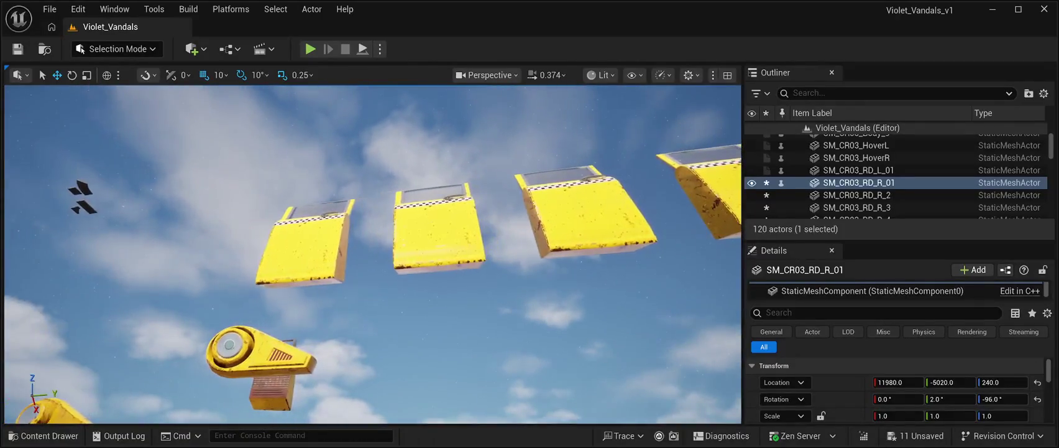
# Select door copy SM_CR03_RD_R_2 and rotate it -90° on Z
pyautogui.click(857, 194)
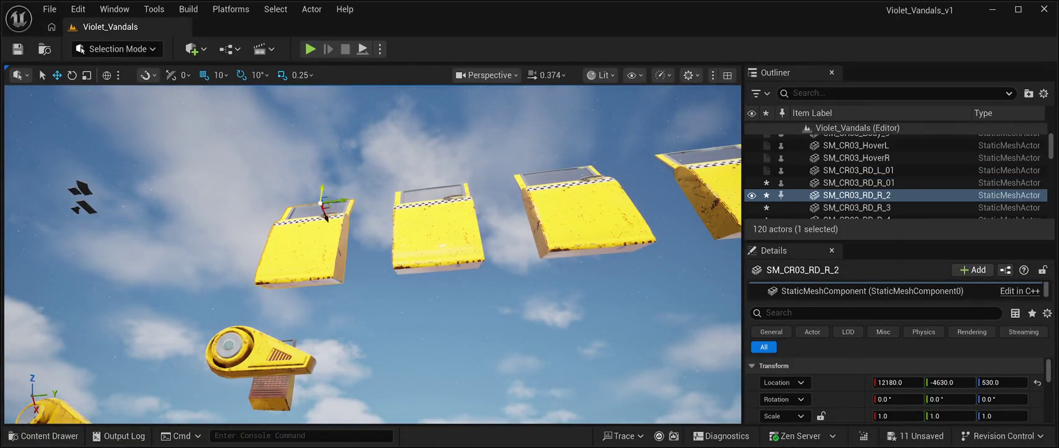
pyautogui.hotkey('ctrl', 'z')
pyautogui.hotkey('ctrl', 'z')
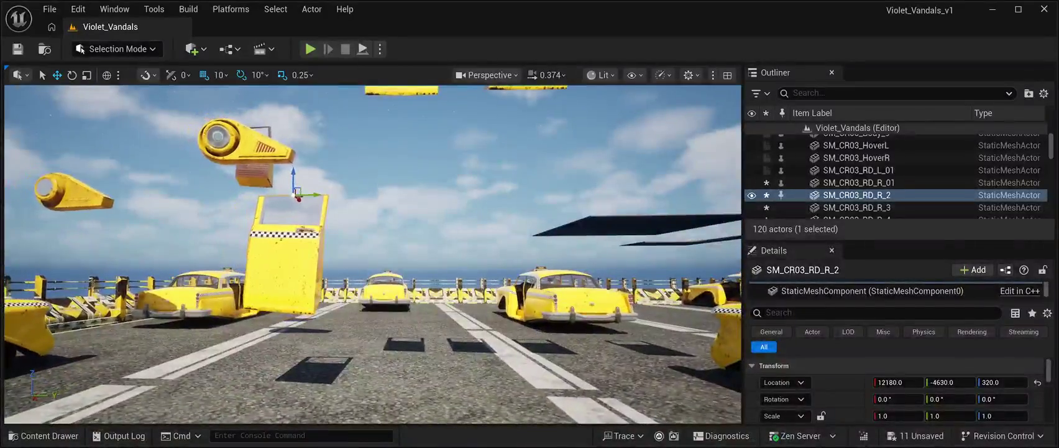
pyautogui.press('e')
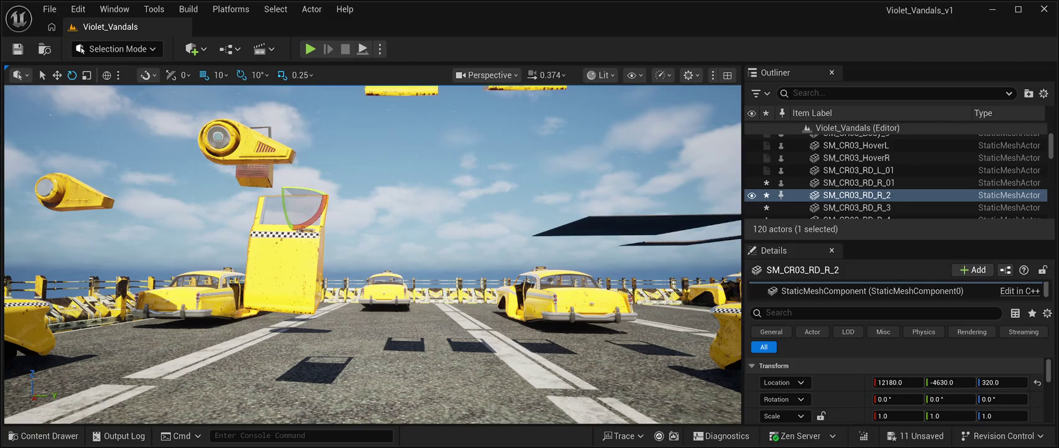
pyautogui.moveTo(311, 200); pyautogui.dragTo(236, 199)
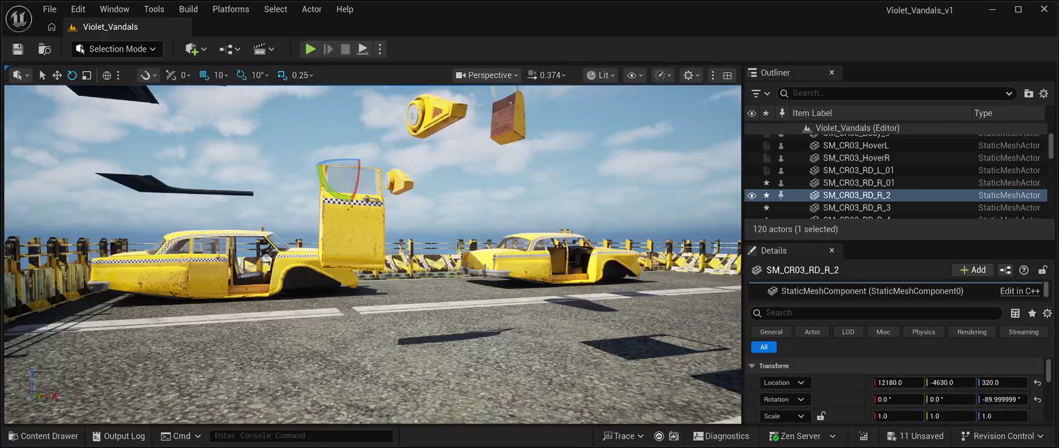
# Move the door along X and Y to 12830, -4960, 320 beside the second taxi
pyautogui.press('w')
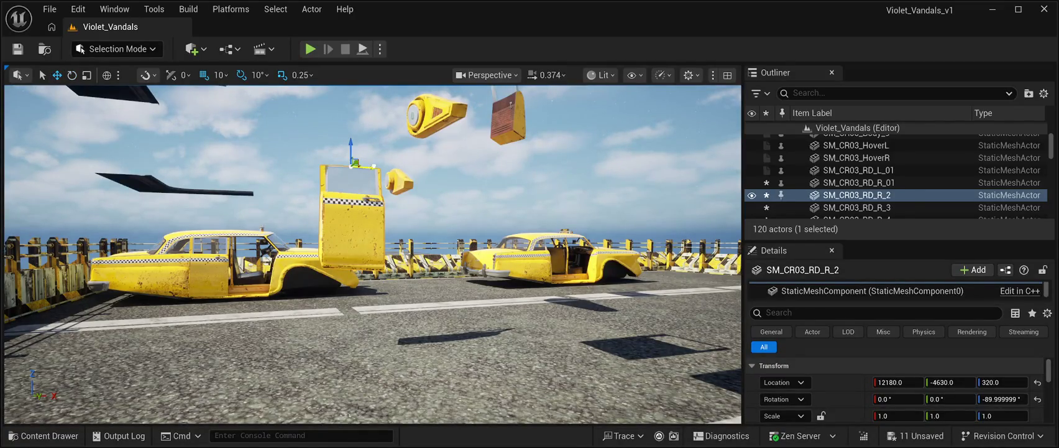
pyautogui.moveTo(370, 167); pyautogui.dragTo(612, 181)
pyautogui.press('f')
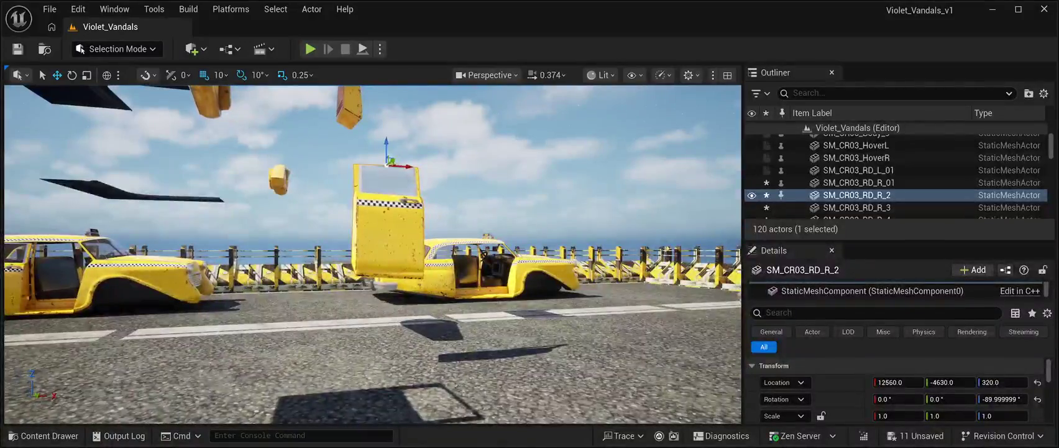
pyautogui.moveTo(391, 163)
pyautogui.mouseDown()
pyautogui.moveTo(342, 200)
pyautogui.moveTo(463, 203)
pyautogui.mouseUp()
pyautogui.scroll(5, 443, 361)
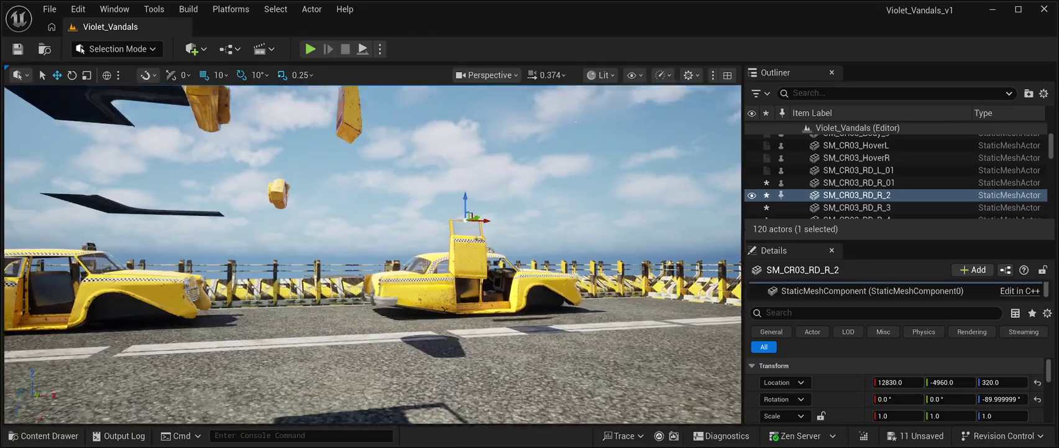
# Place SM_CR03_RD_R_2 in the rear opening at 12870, -5030, 240 and reset its rotation to 0, 0, 0
pyautogui.press('f')
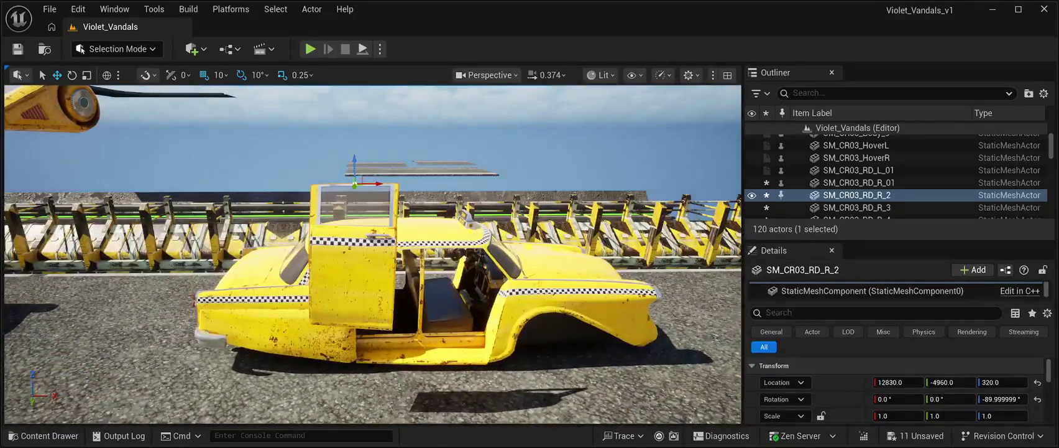
pyautogui.moveTo(370, 185)
pyautogui.mouseDown()
pyautogui.moveTo(416, 185)
pyautogui.moveTo(411, 227)
pyautogui.mouseUp()
pyautogui.moveTo(403, 254)
pyautogui.mouseDown()
pyautogui.moveTo(396, 216)
pyautogui.moveTo(397, 250)
pyautogui.mouseUp()
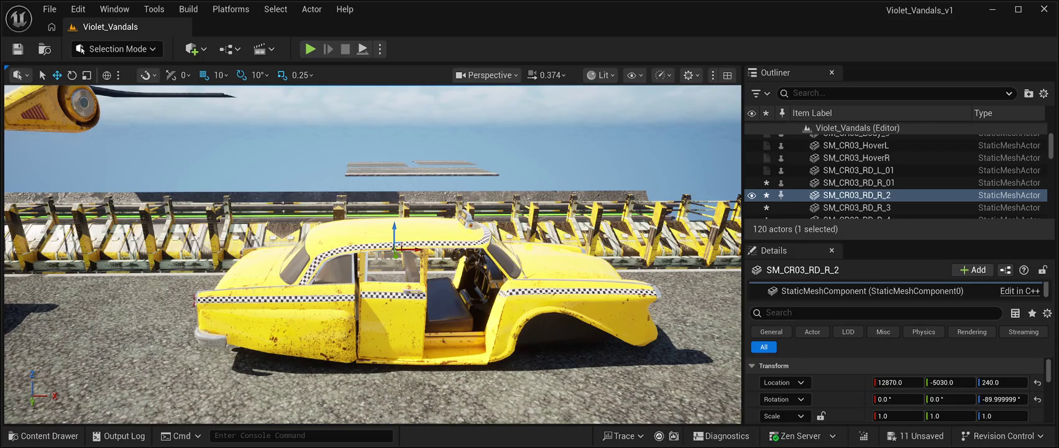
pyautogui.hotkey('ctrl', 'z')
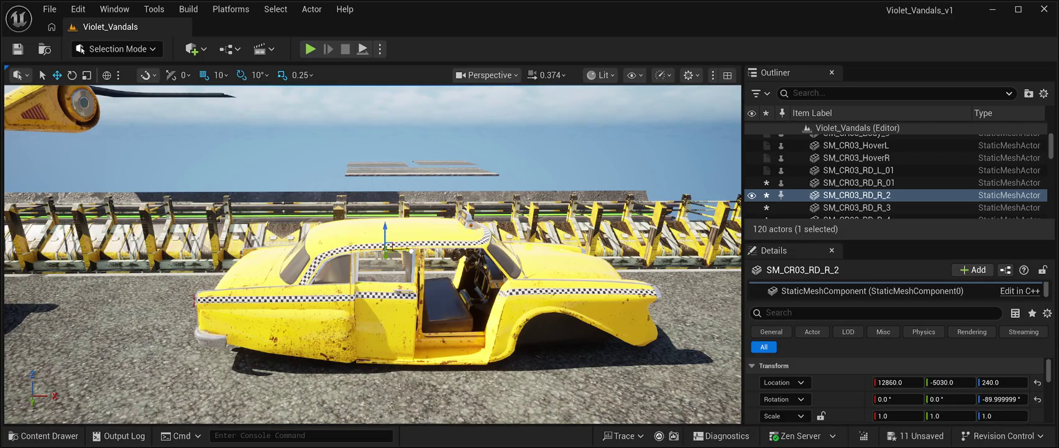
pyautogui.hotkey('ctrl', 'y')
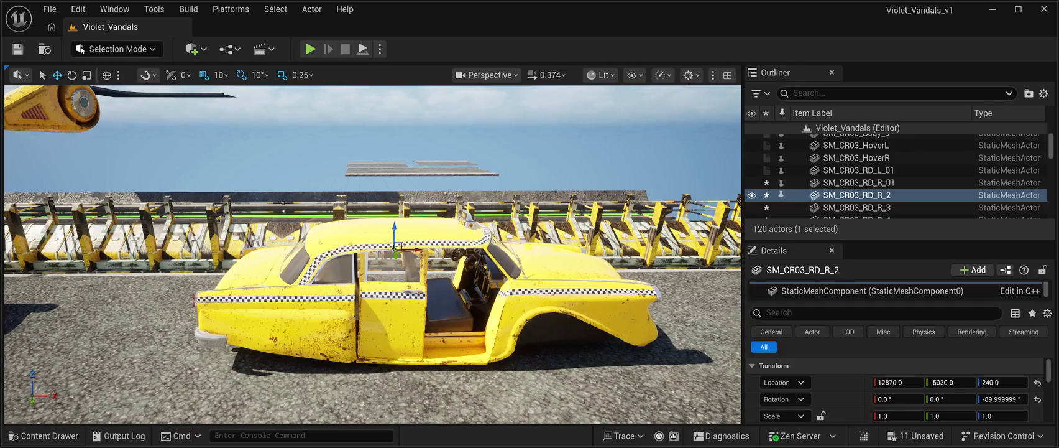
pyautogui.scroll(5, 373, 255)
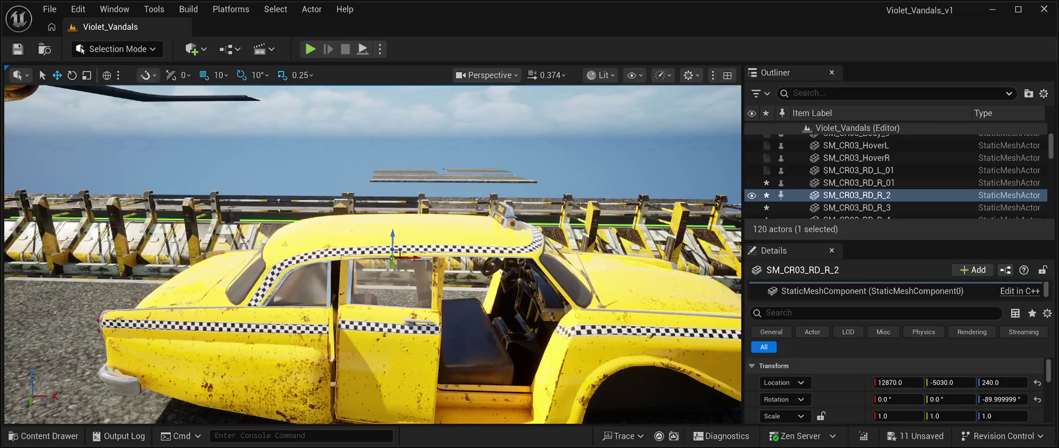
pyautogui.click(1038, 398)
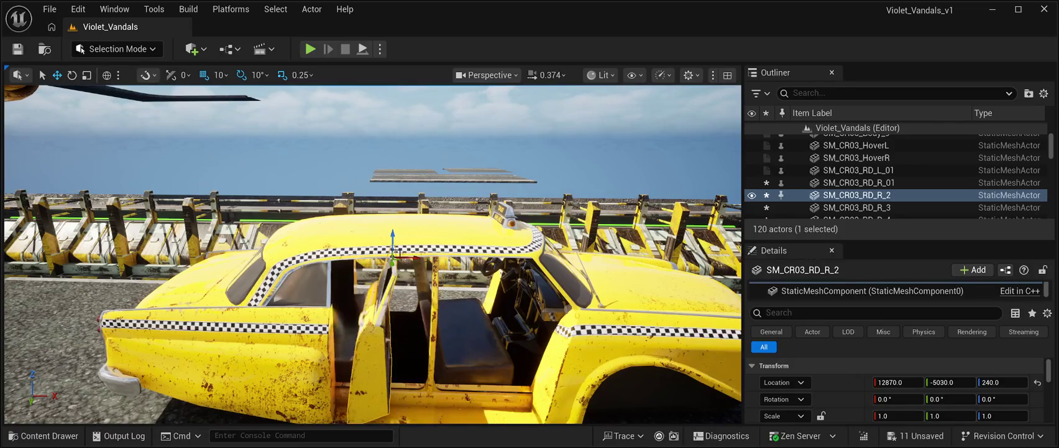
# Swing the rear door closed to about -90° into the opening
pyautogui.moveTo(218, 221)
pyautogui.mouseDown()
pyautogui.moveTo(205, 225)
pyautogui.moveTo(219, 221)
pyautogui.mouseUp()
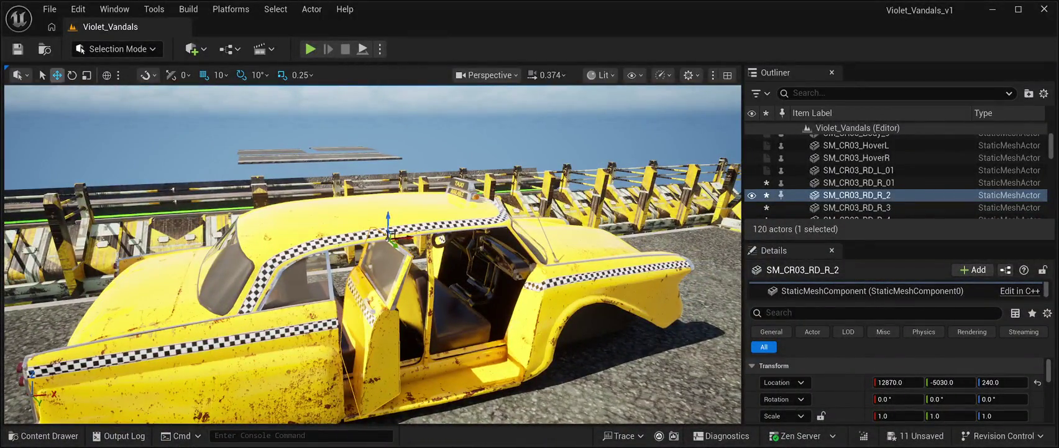
pyautogui.press('e')
pyautogui.moveTo(377, 245); pyautogui.dragTo(342, 249)
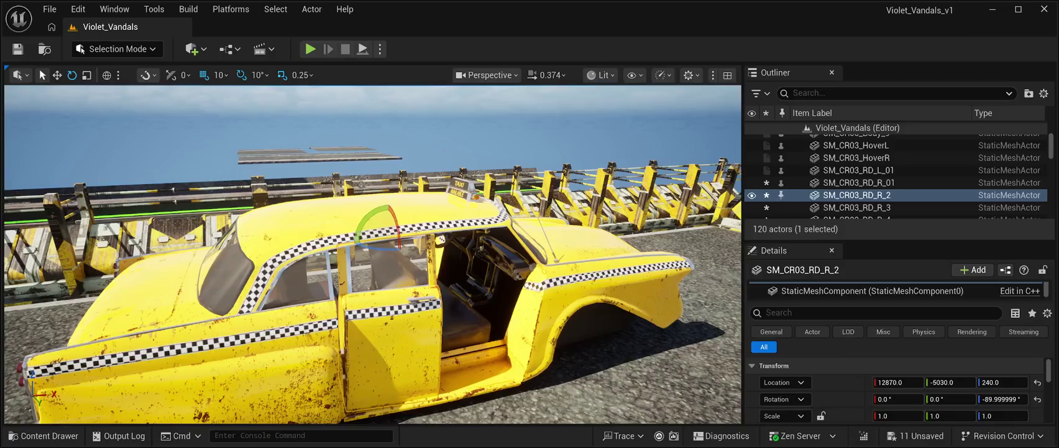
# Fine-tune the door's height until Location Z reads 240, leaving it at 12870, -5030, 240
pyautogui.click(57, 74)
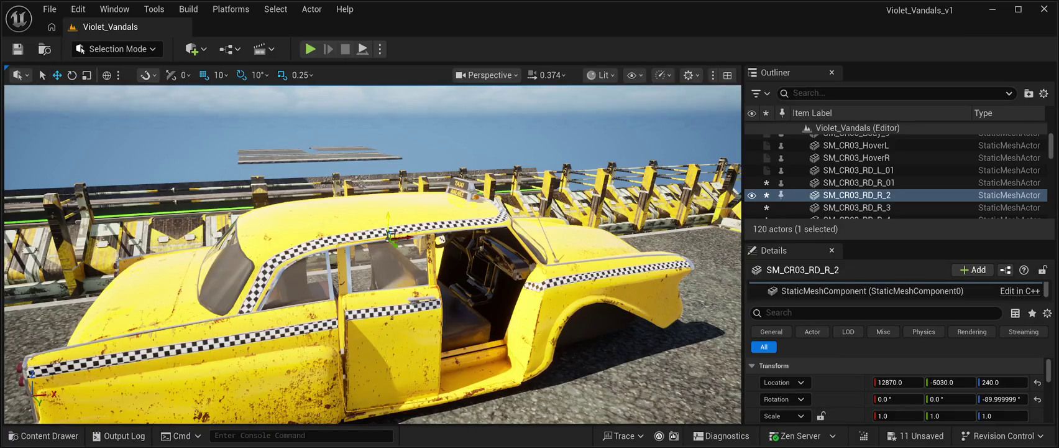
pyautogui.scroll(-1, 373, 299)
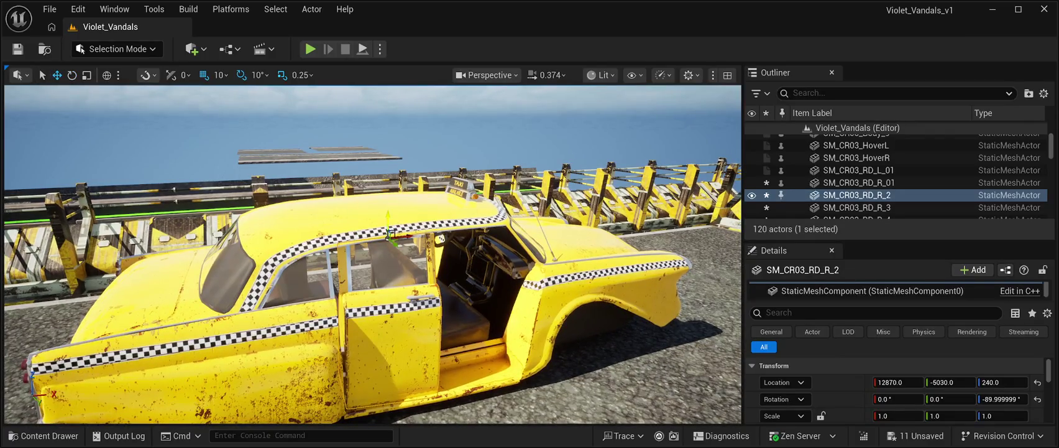
pyautogui.moveTo(388, 218)
pyautogui.mouseDown()
pyautogui.moveTo(376, 251)
pyautogui.moveTo(389, 252)
pyautogui.mouseUp()
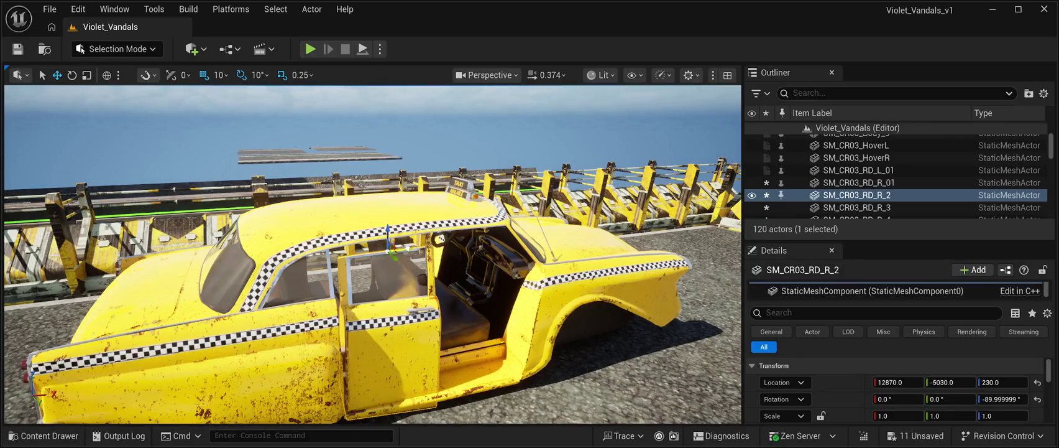
pyautogui.scroll(5, 391, 249)
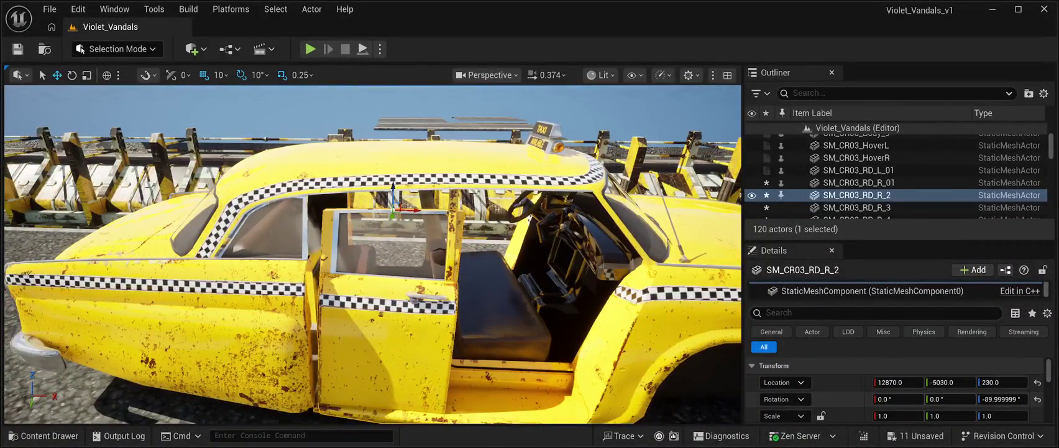
pyautogui.moveTo(1002, 382); pyautogui.dragTo(894, 381)
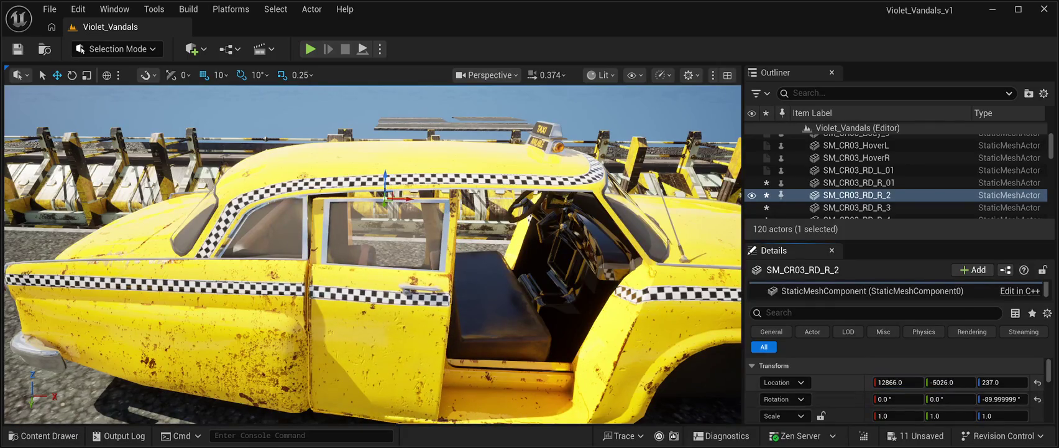
pyautogui.moveTo(1002, 382); pyautogui.dragTo(1005, 382)
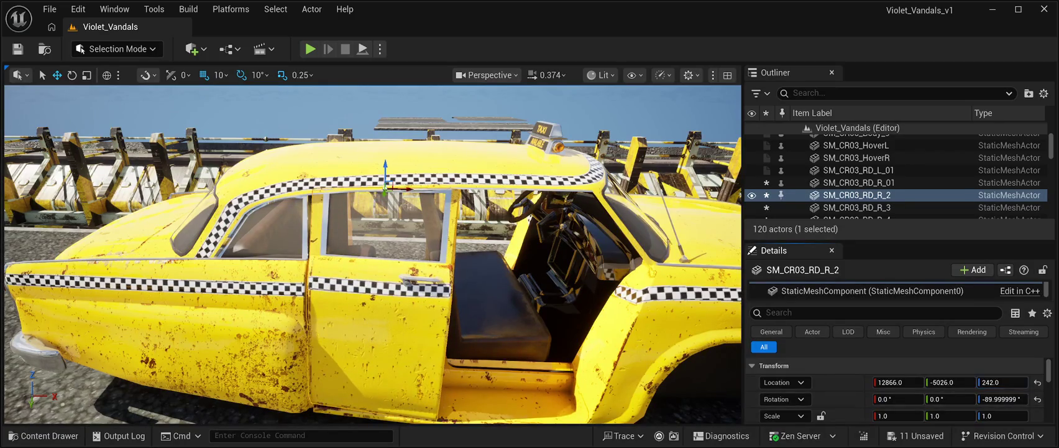
pyautogui.moveTo(1004, 382); pyautogui.dragTo(1001, 382)
pyautogui.moveTo(373, 249); pyautogui.dragTo(329, 255)
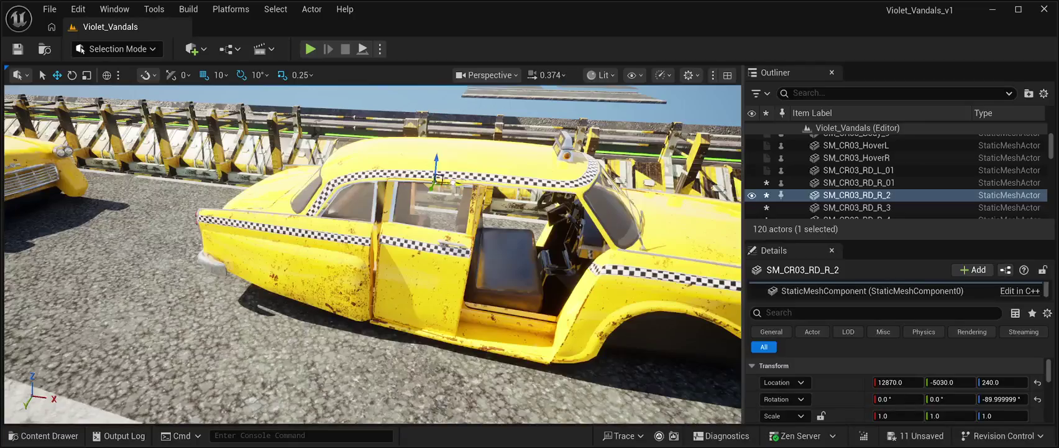
pyautogui.moveTo(439, 179)
pyautogui.mouseDown()
pyautogui.moveTo(426, 178)
pyautogui.moveTo(439, 179)
pyautogui.mouseUp()
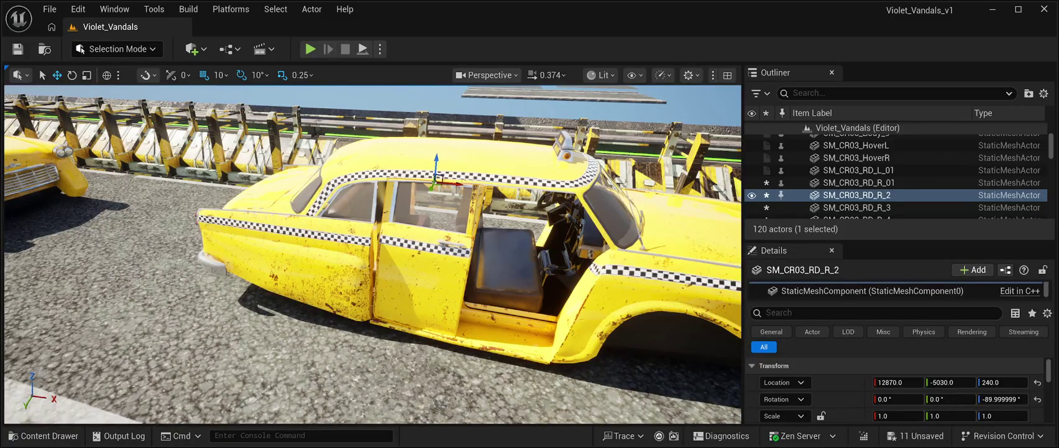
pyautogui.hotkey('ctrl', 'z')
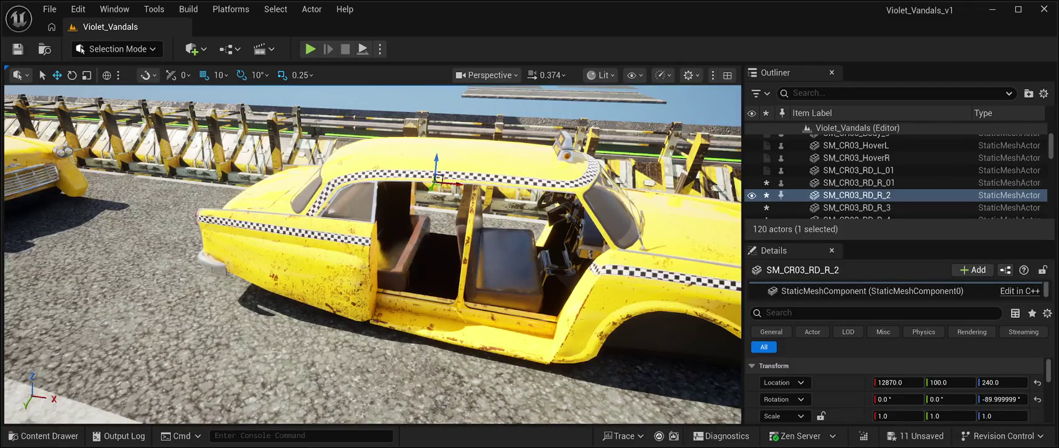
pyautogui.press('s')
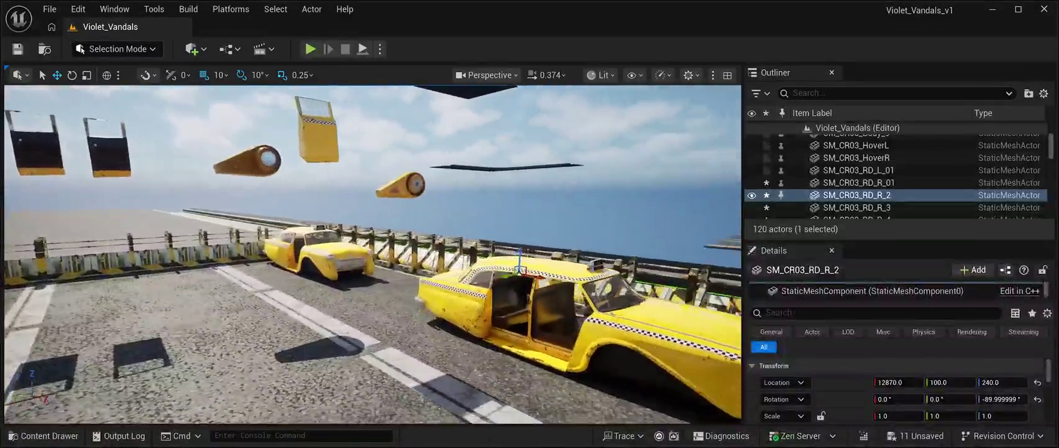
pyautogui.press('d')
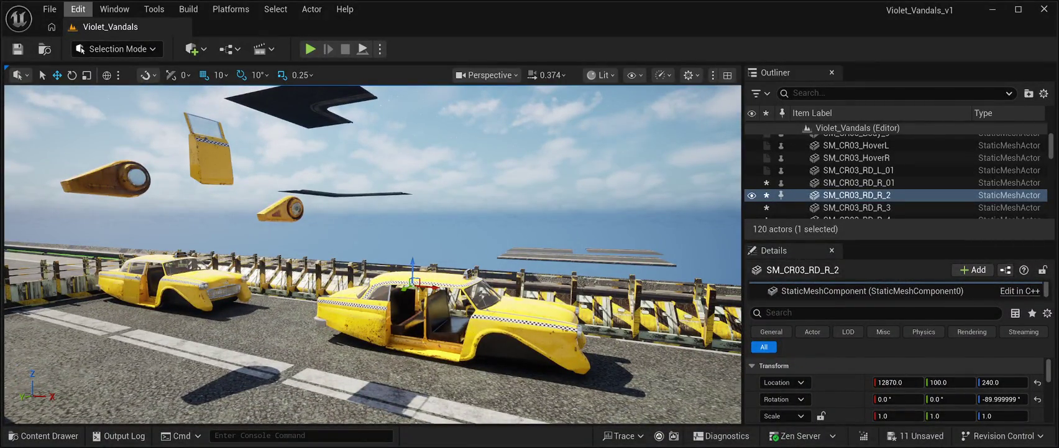
pyautogui.hotkey('ctrl', 'z')
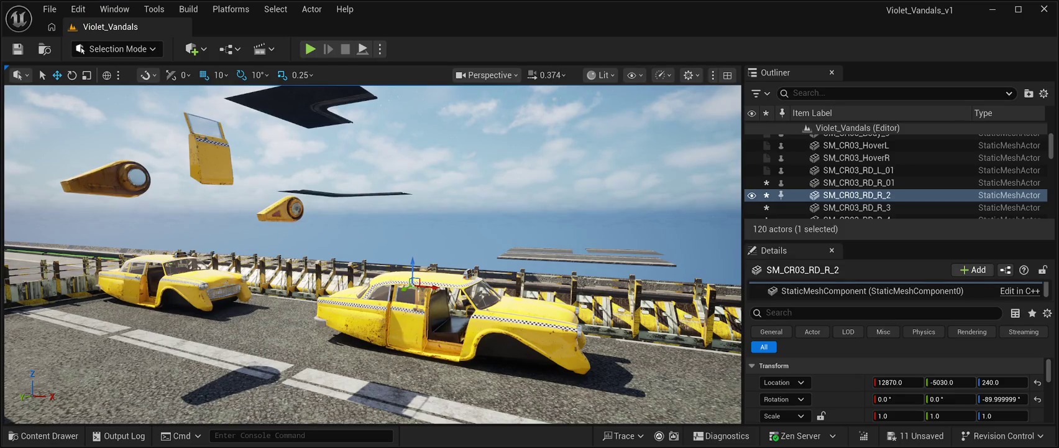
pyautogui.hotkey('ctrl', 'z')
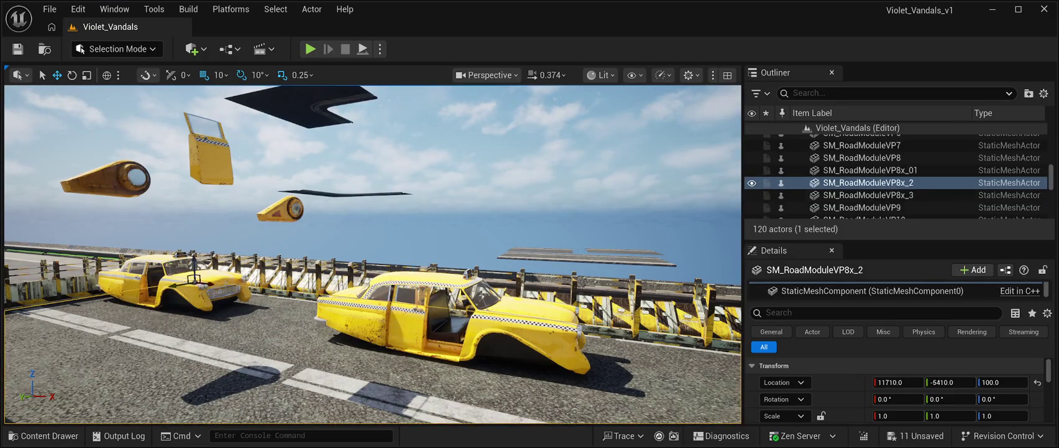
pyautogui.hotkey('ctrl', 'z')
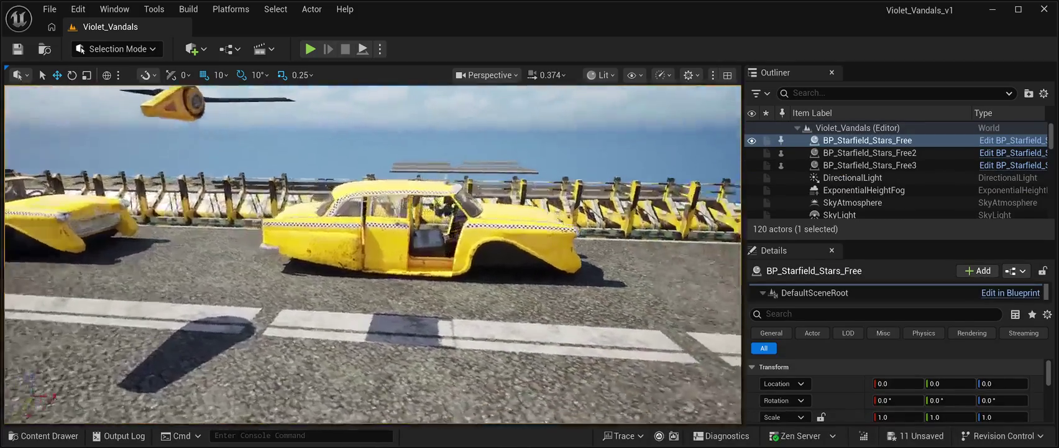